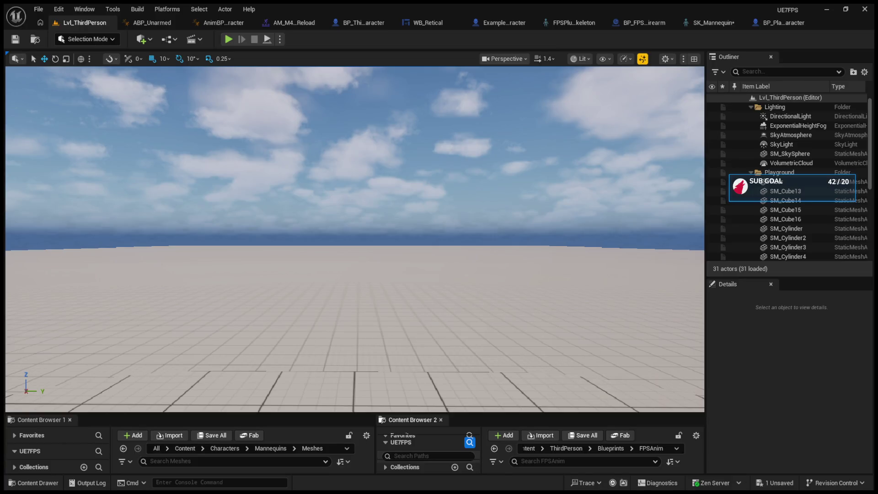
- Enlarge the content browser, open the ProceduralFPSAnimation Blueprints folder and select AnimBP_M4
left_click_drag(455, 413, 456, 226)
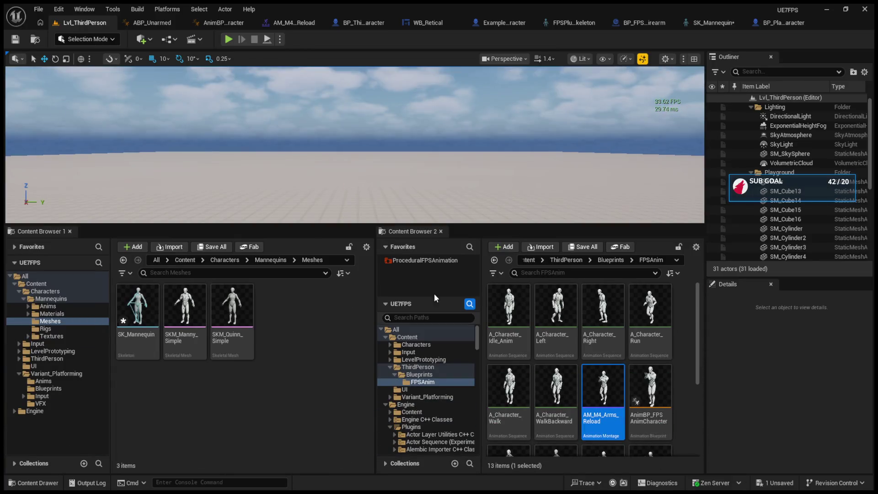
left_click(15, 247)
left_click(23, 261)
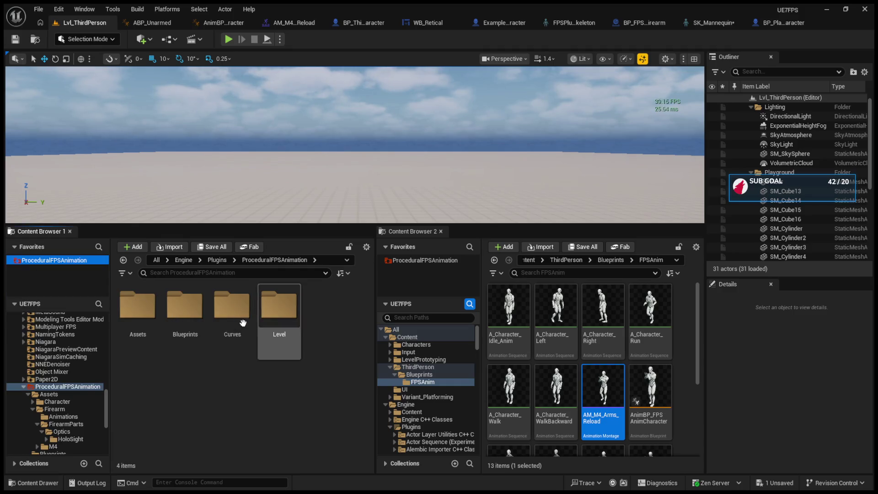
double_click(167, 322)
left_click(189, 328)
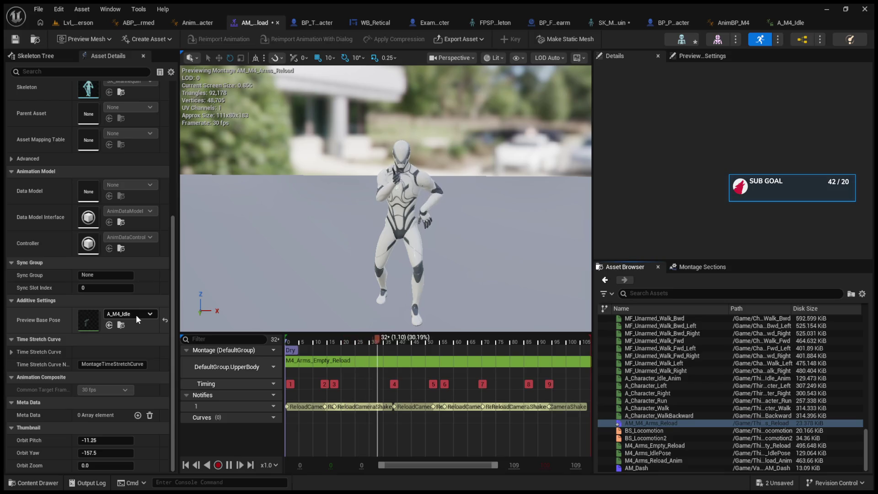
- Set the montage's Preview Base Pose to M4_Arms_IdlePose, stop the preview, then reset it to None
key("ctrl+z")
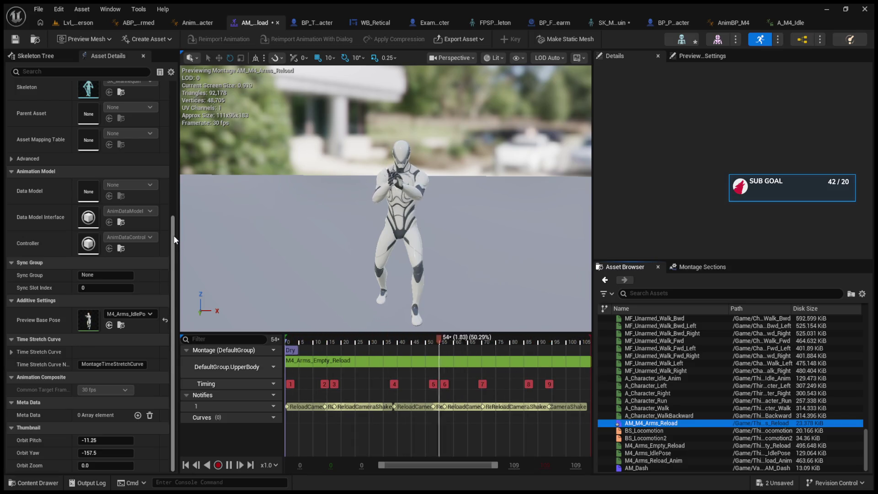
left_click(289, 338)
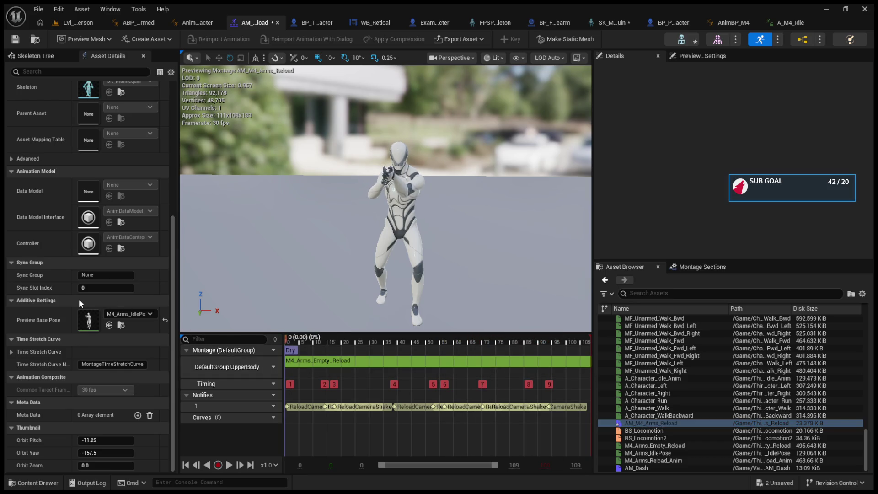
scroll(58, 345, "up", 5)
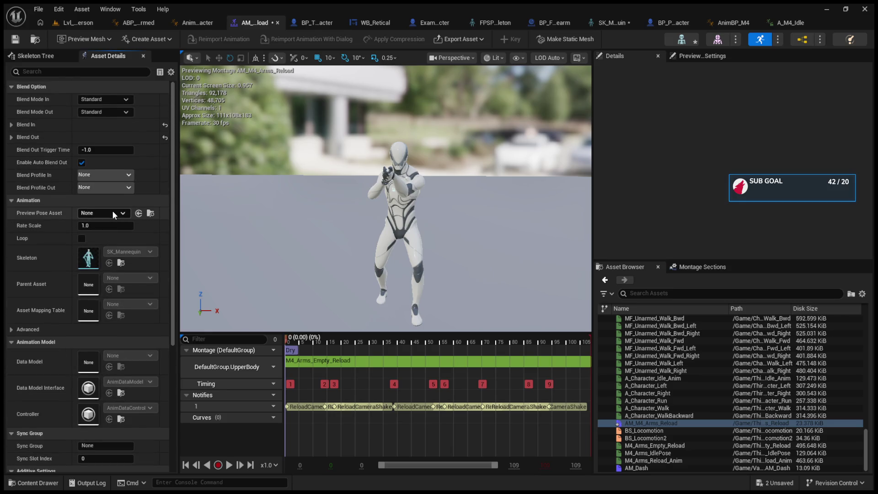
scroll(70, 267, "down", 3)
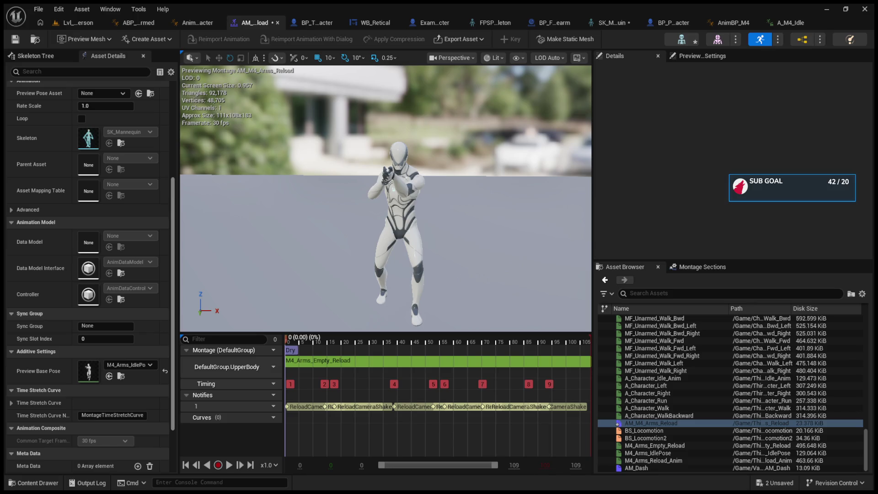
left_click(164, 372)
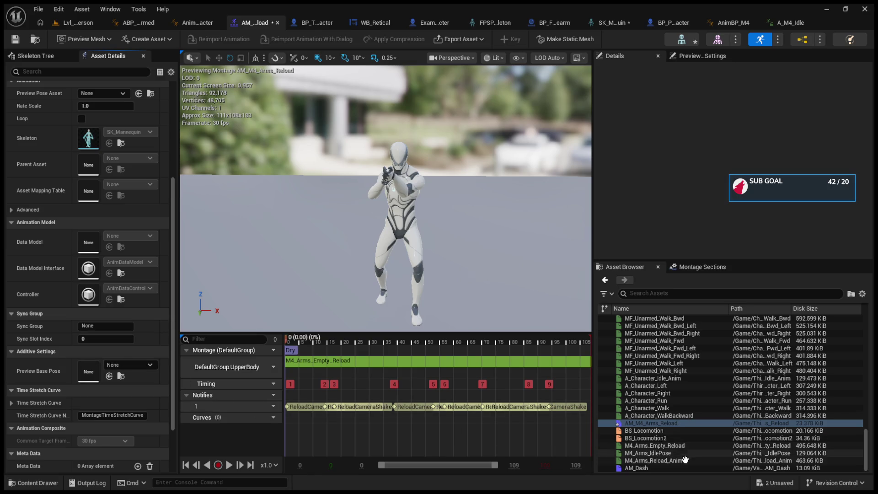
- Open M4_Arms_Reload_Anim and filter its Asset Details by 'root'
left_click(636, 461)
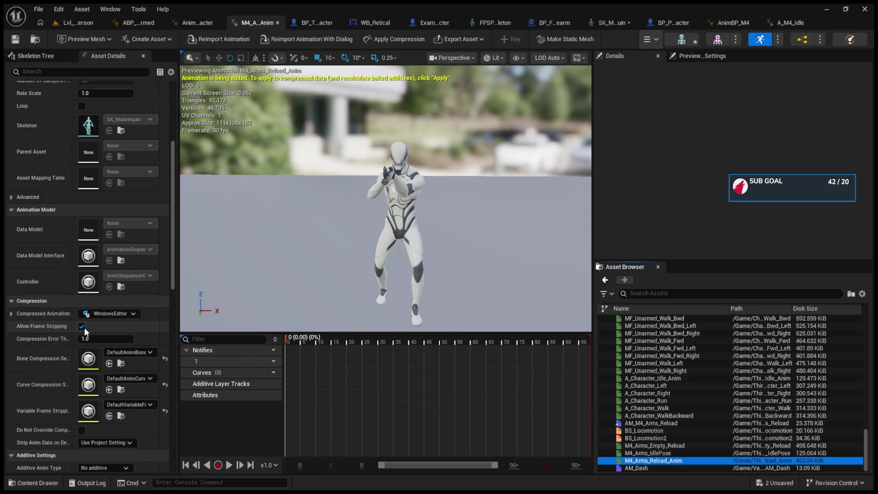
left_click(60, 70)
type("root")
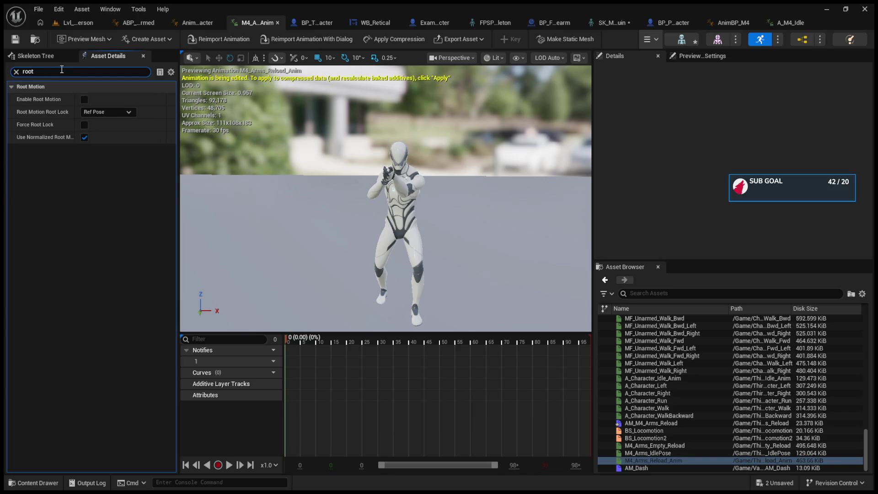
- Reopen the AM_M4_Arms_Reload montage and expand its Blend Option, Animation and Advanced details
left_click(663, 423)
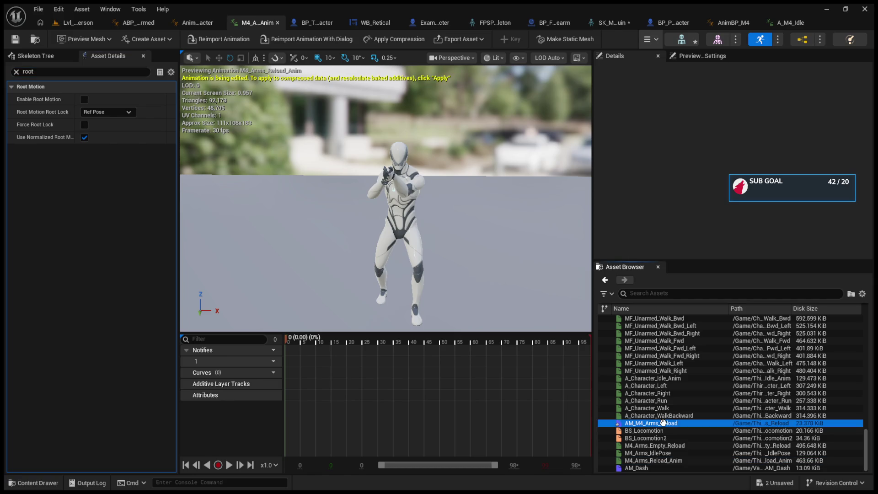
double_click(663, 423)
left_click(16, 72)
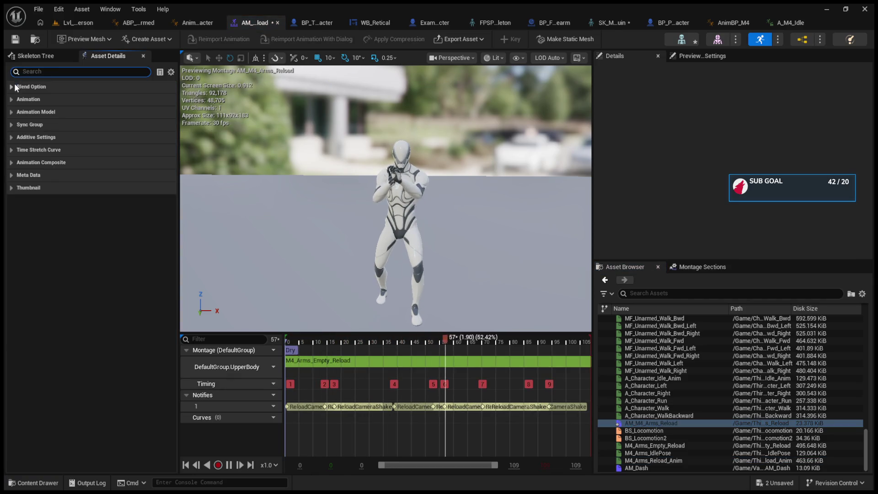
left_click(11, 85)
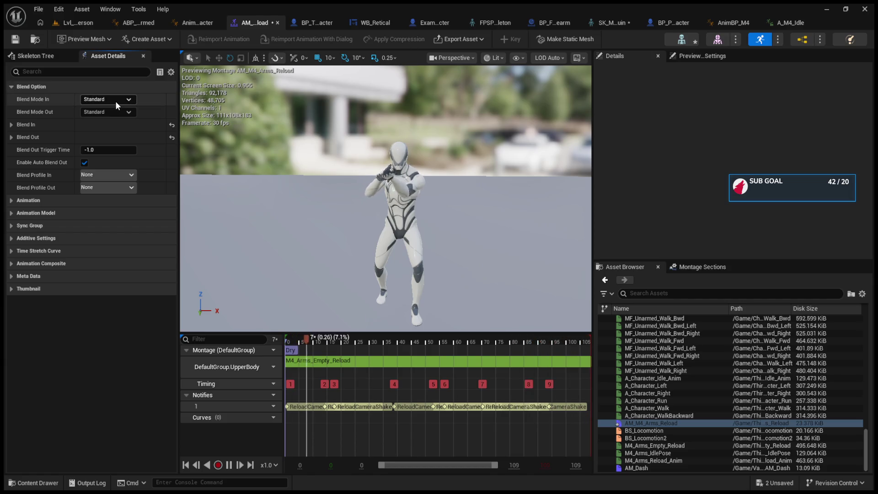
left_click(10, 124)
left_click(9, 125)
left_click(11, 200)
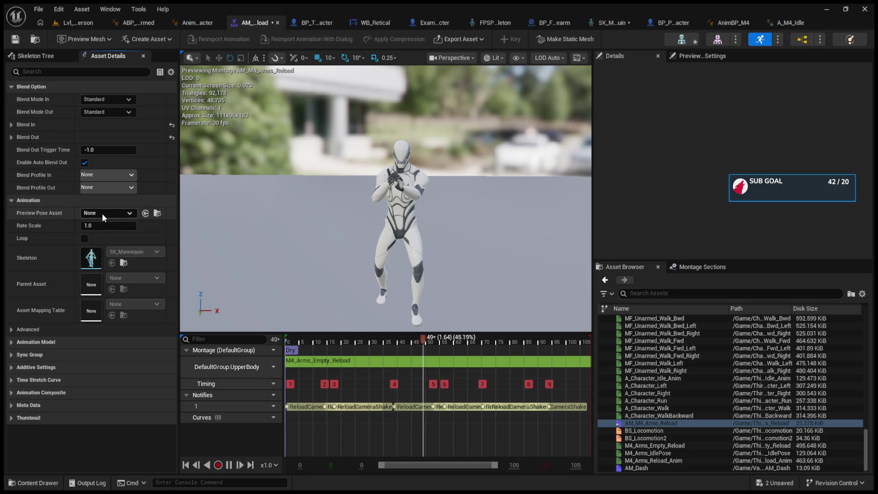
left_click(10, 330)
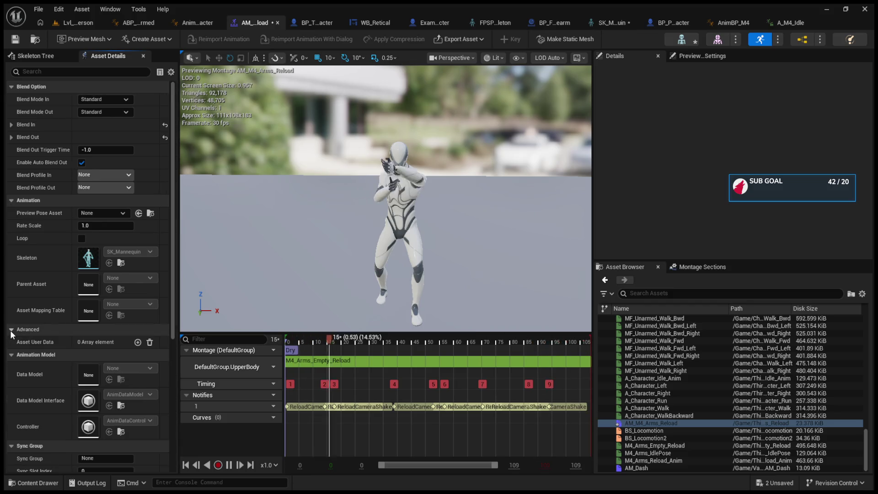
- Add and then remove an Asset User Data entry, then return to M4_Arms_Reload_Anim
left_click(138, 343)
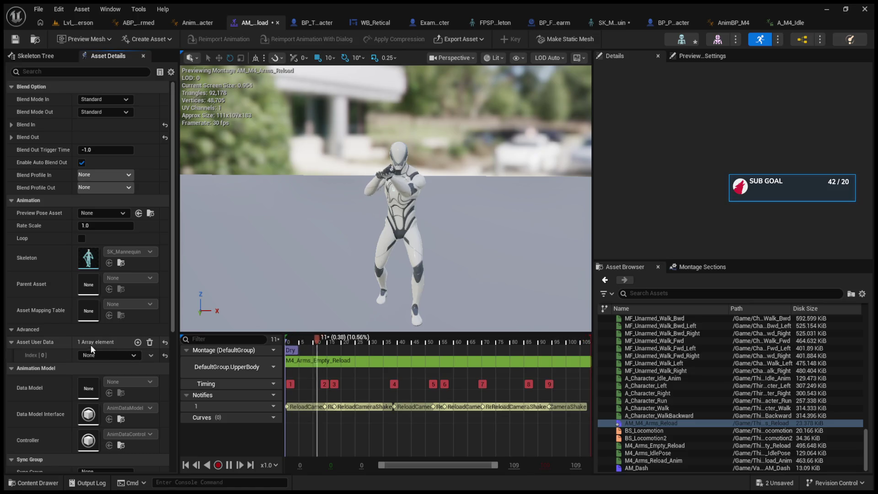
left_click(150, 342)
scroll(120, 331, "down", 2)
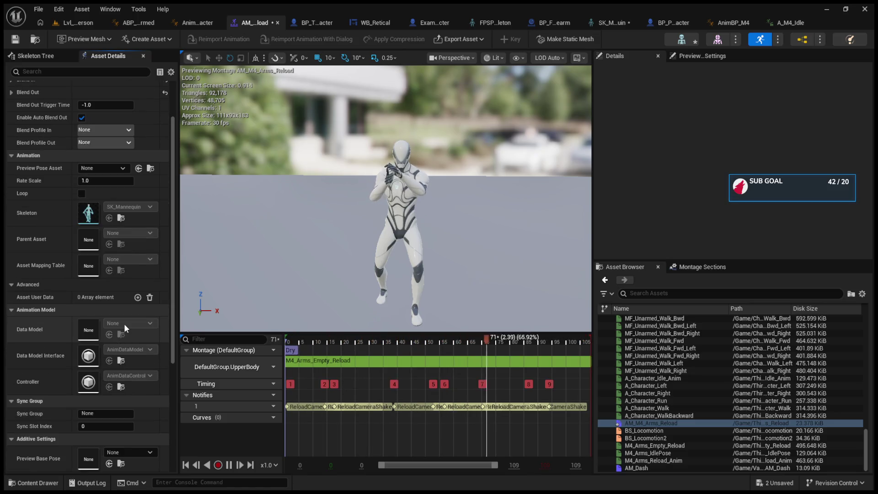
scroll(91, 357, "down", 2)
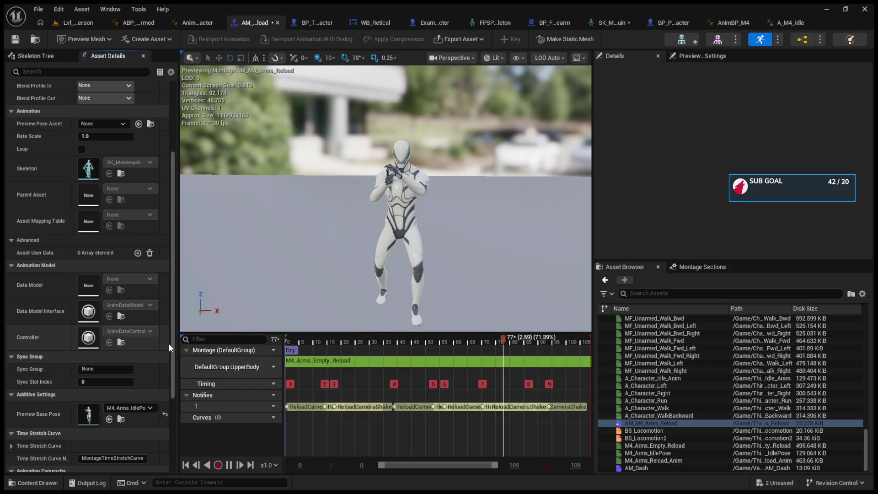
mouse_move(170, 359)
left_mouse_down()
mouse_move(171, 443)
mouse_move(161, 202)
left_mouse_up()
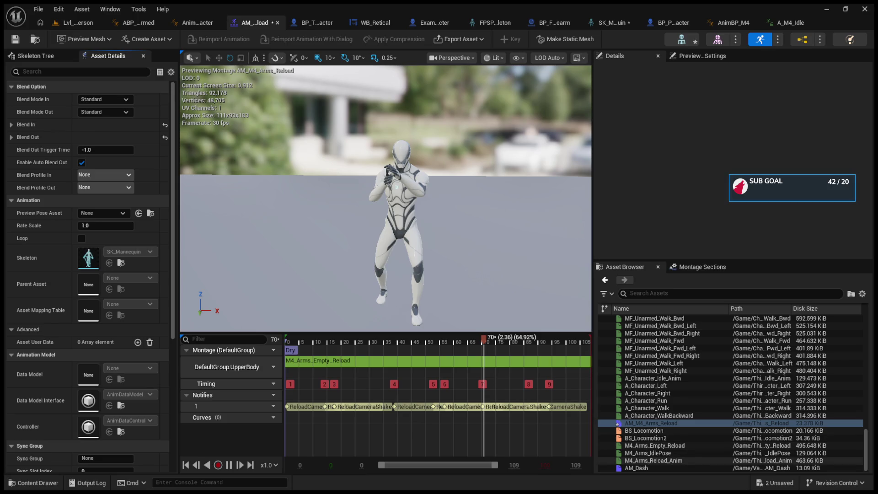
double_click(685, 460)
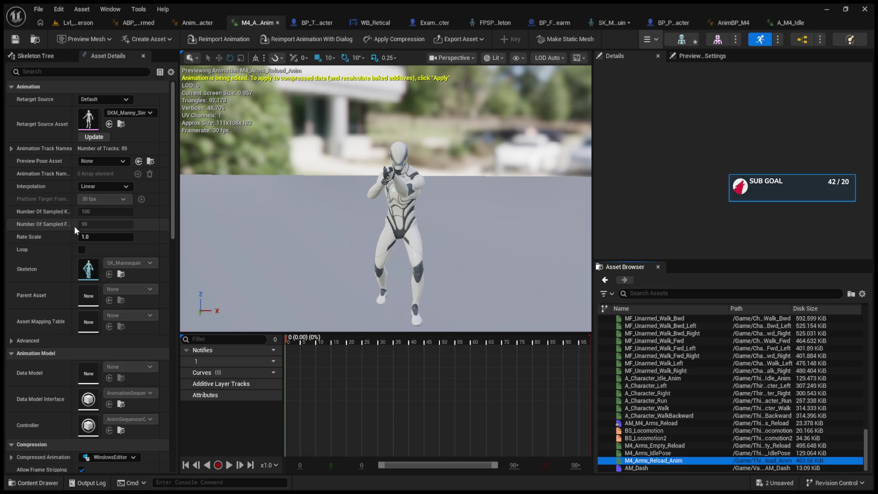
- Reset the AM_M4_Arms_Reload montage's Preview Base Pose to None
scroll(62, 273, "down", 3)
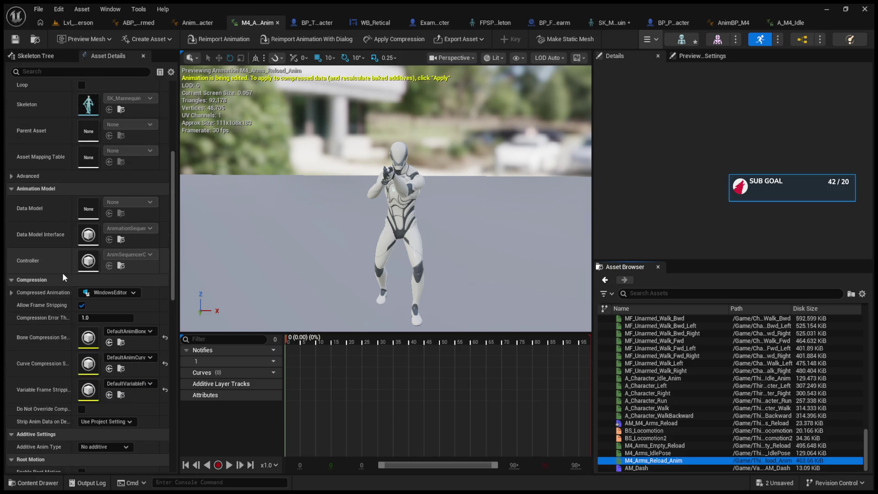
double_click(651, 423)
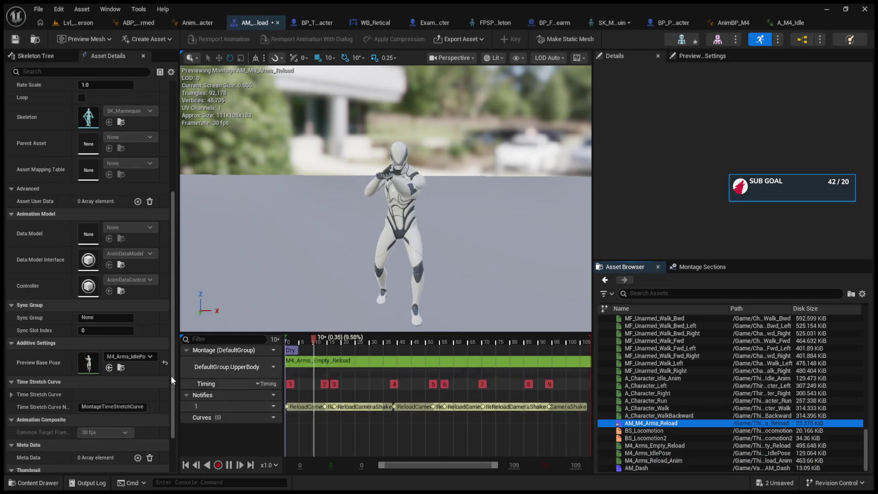
left_click(163, 363)
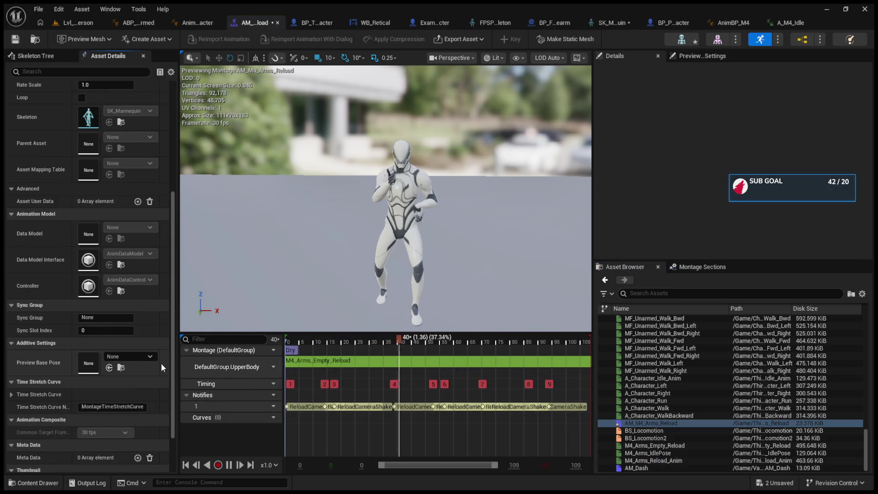
- Reopen M4_Arms_Reload_Anim at its Additive Settings: Mesh Space, Skeleton Reference Pose base
double_click(686, 460)
scroll(149, 341, "down", 1)
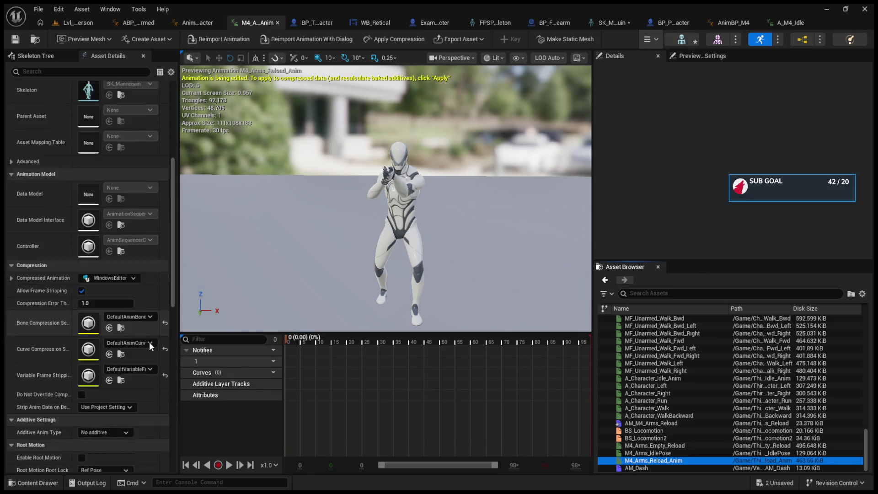
scroll(149, 342, "down", 2)
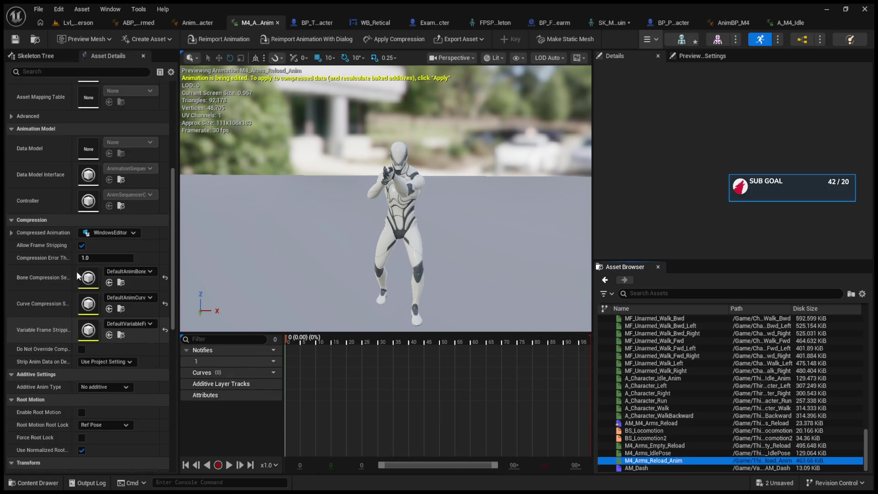
left_click(13, 233)
left_click(12, 232)
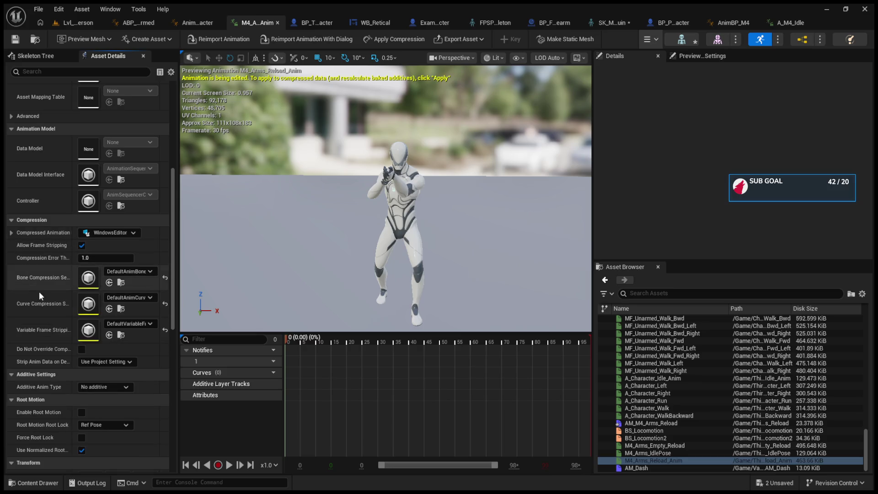
scroll(39, 299, "down", 1)
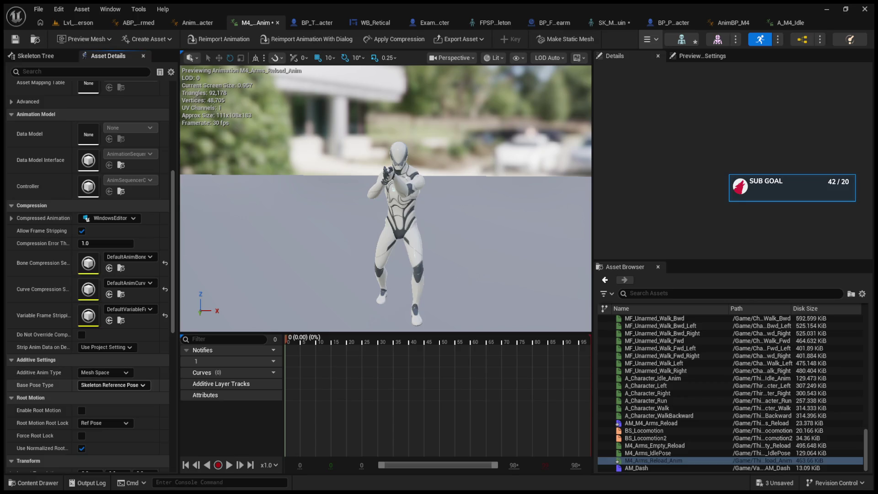
- Set Base Pose Type to 'Selected animation scaled' with M4_Arms_IdlePose, then return to Lvl_ThirdPerson
left_click(99, 384)
left_click(142, 389)
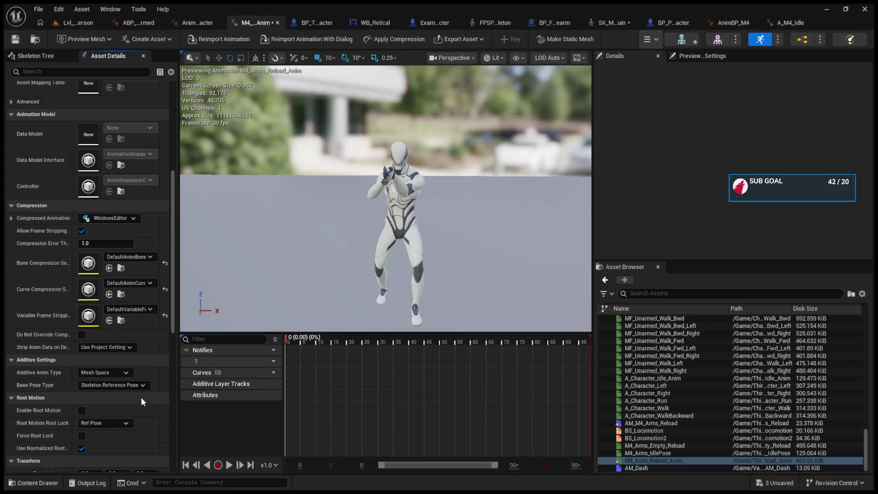
scroll(148, 388, "down", 1)
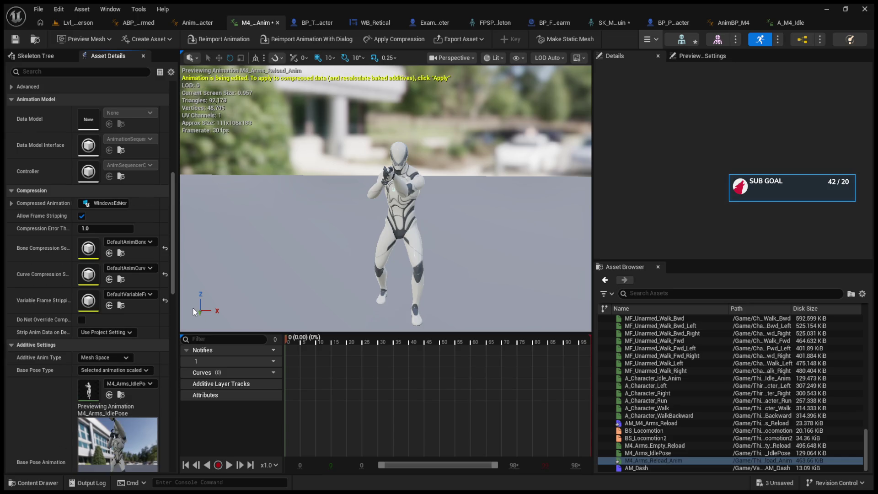
scroll(174, 283, "down", 5)
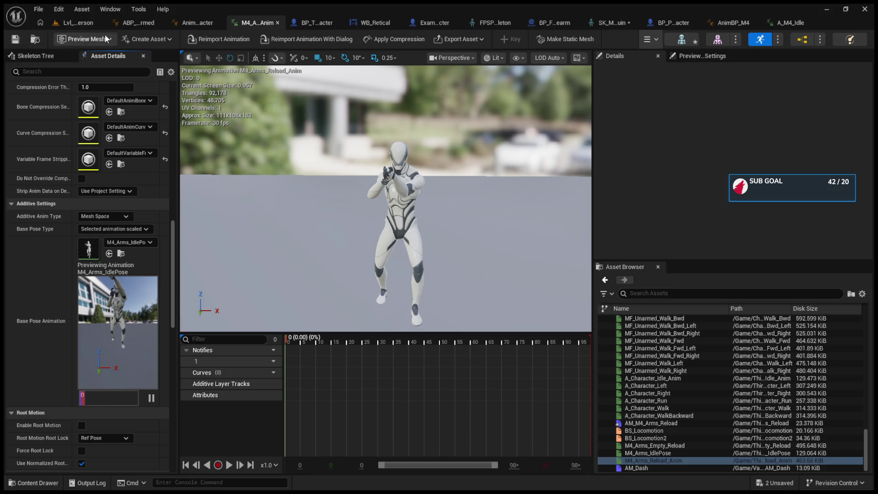
left_click(82, 22)
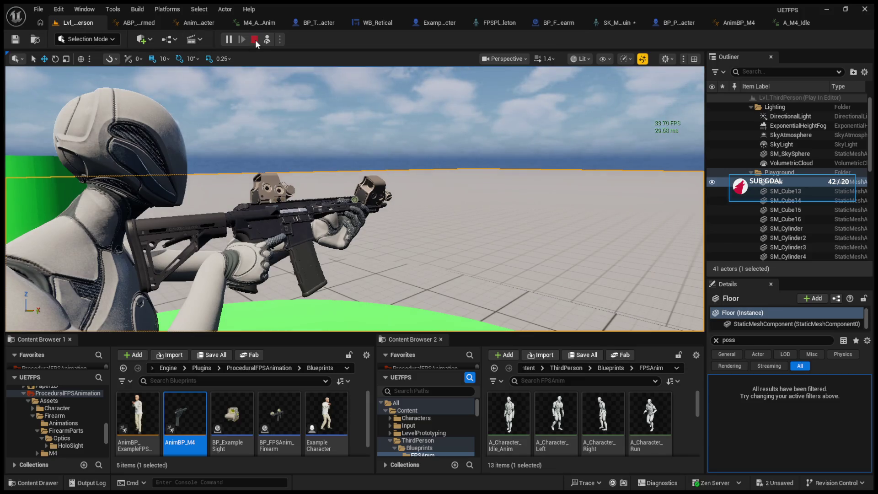
- Possess the player to test the rifle in the running session, then stop playing
left_click(267, 40)
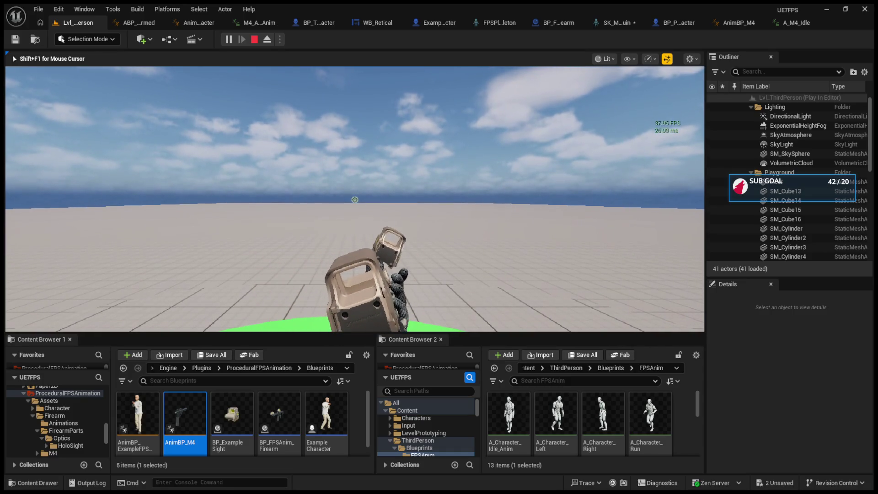
key("Escape")
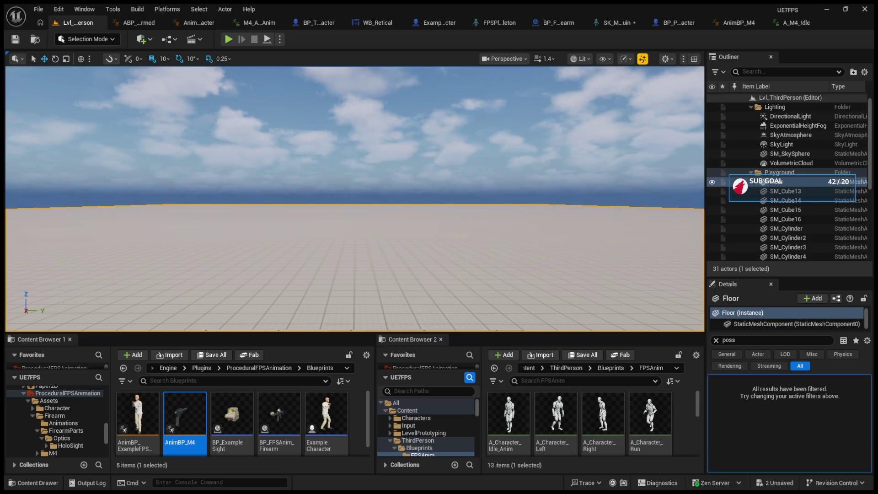
left_click(198, 21)
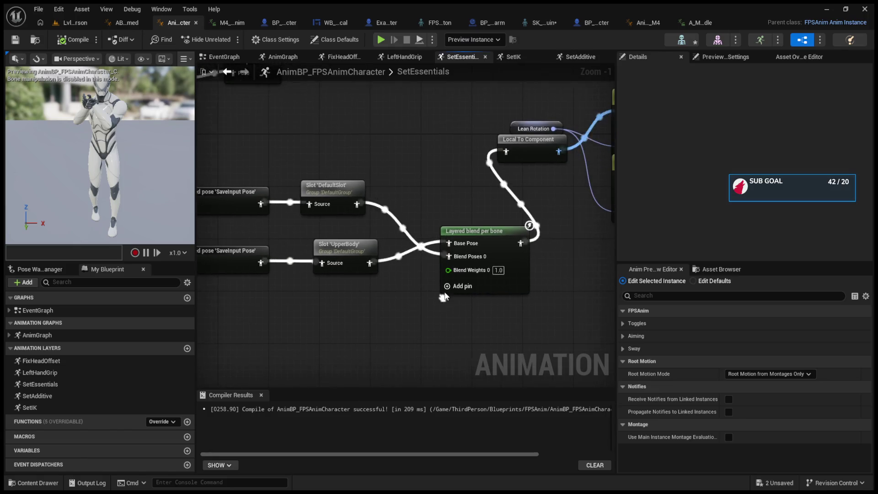
- Add an Apply Mesh Space Additive node to SetEssentials and shift the pose nodes left
left_click(492, 218)
mouse_move(463, 324)
left_mouse_down()
mouse_move(481, 313)
mouse_move(394, 344)
left_mouse_up()
left_click(393, 343)
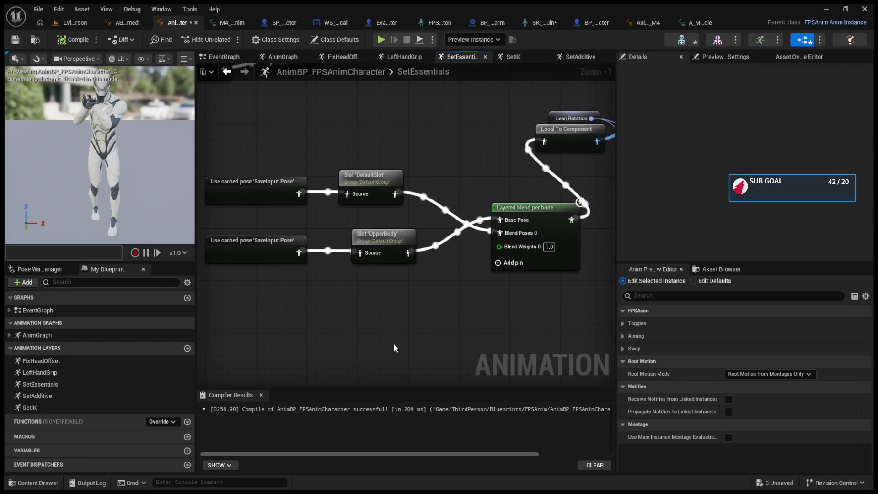
key("ctrl+v")
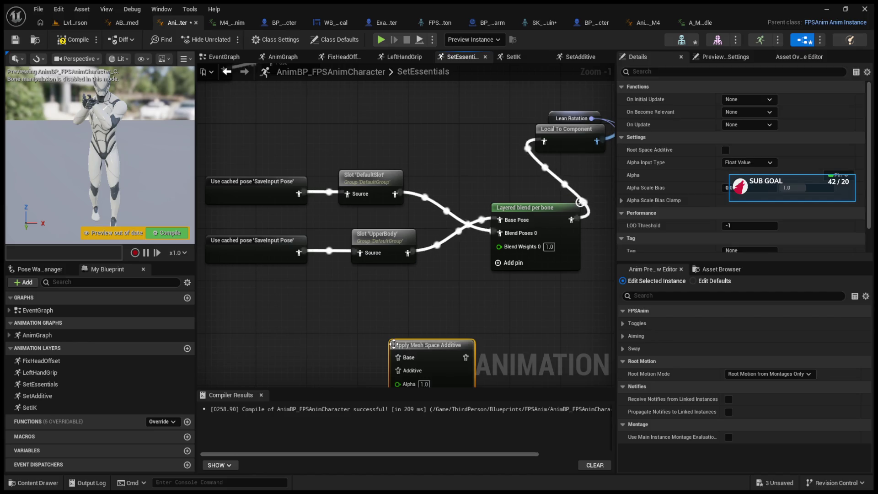
mouse_move(237, 137)
left_mouse_down()
mouse_move(448, 220)
mouse_move(373, 227)
left_mouse_up()
mouse_move(472, 325)
left_mouse_down()
mouse_move(447, 200)
mouse_move(462, 215)
mouse_move(471, 194)
mouse_move(471, 219)
left_mouse_up()
- Delete the Apply Mesh Space Additive node so both slots feed Layered blend per bone directly
left_click(704, 268)
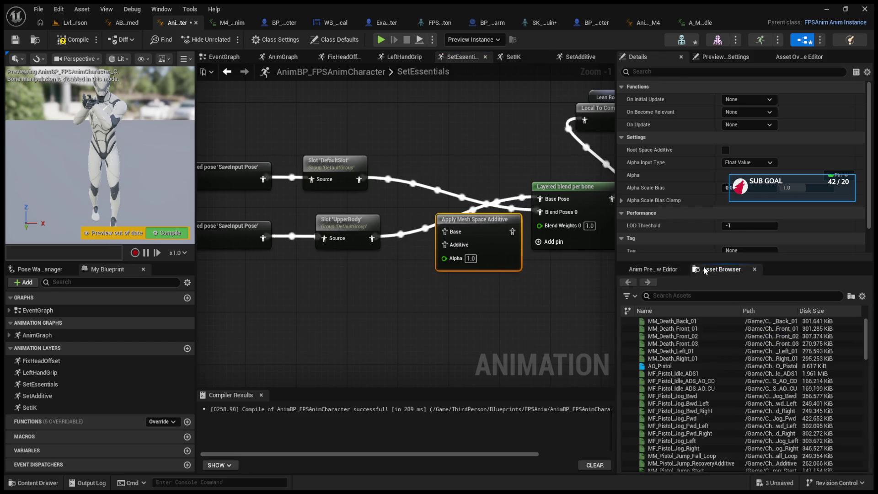
left_click(659, 269)
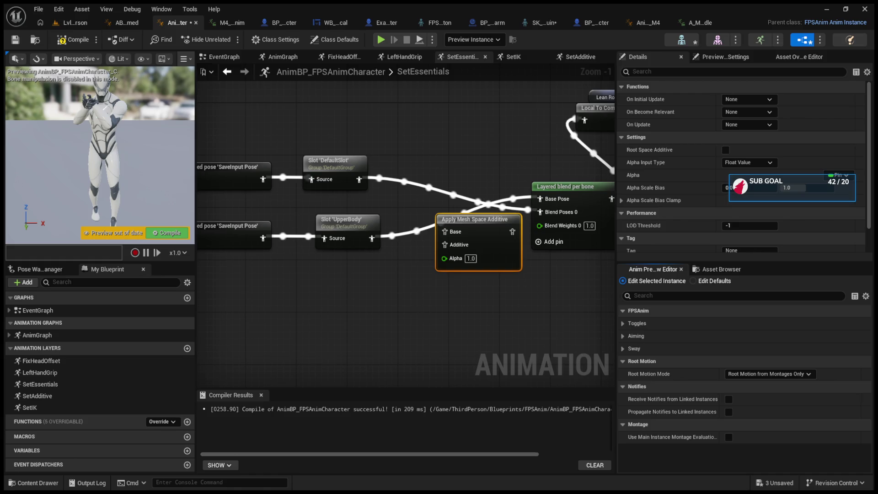
left_click(438, 276)
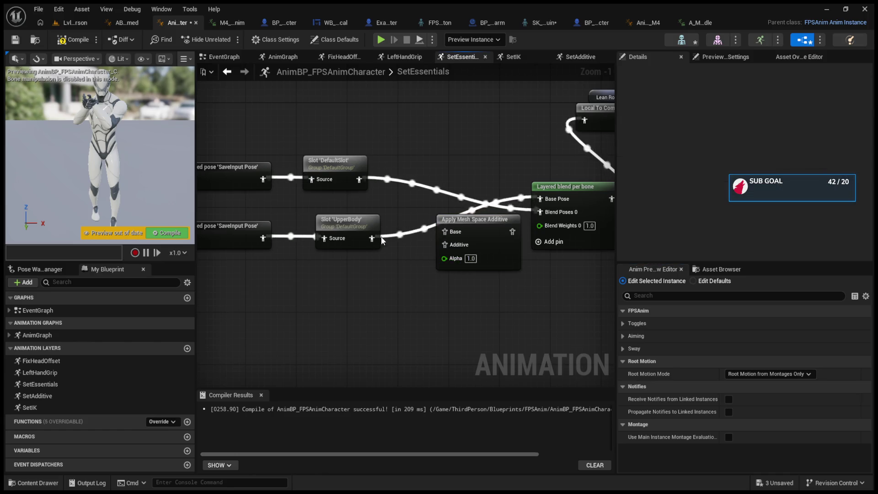
left_click(477, 230)
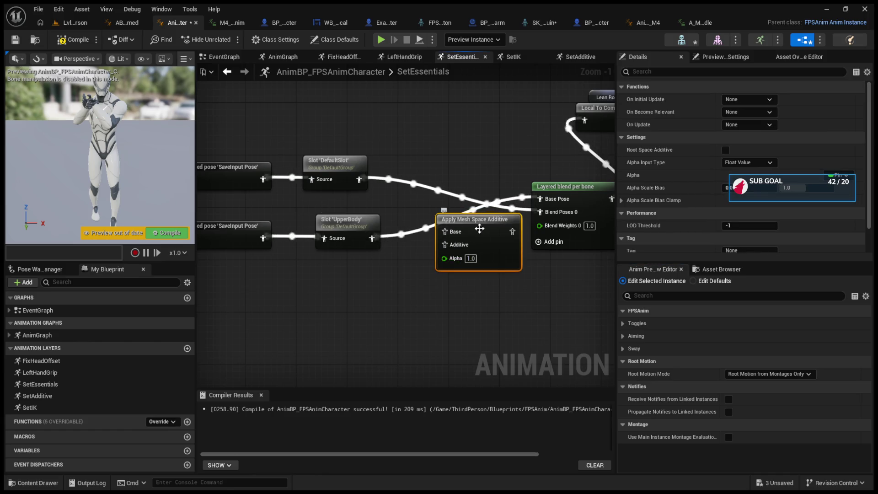
key("Delete")
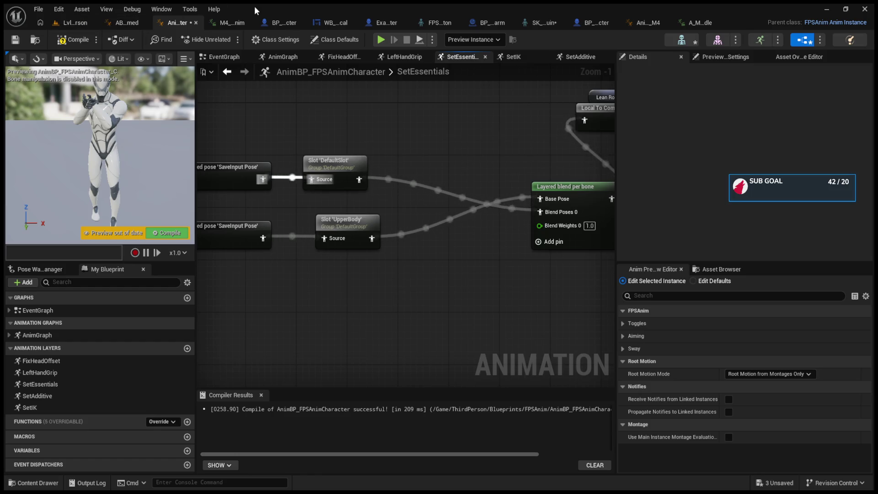
left_click(227, 22)
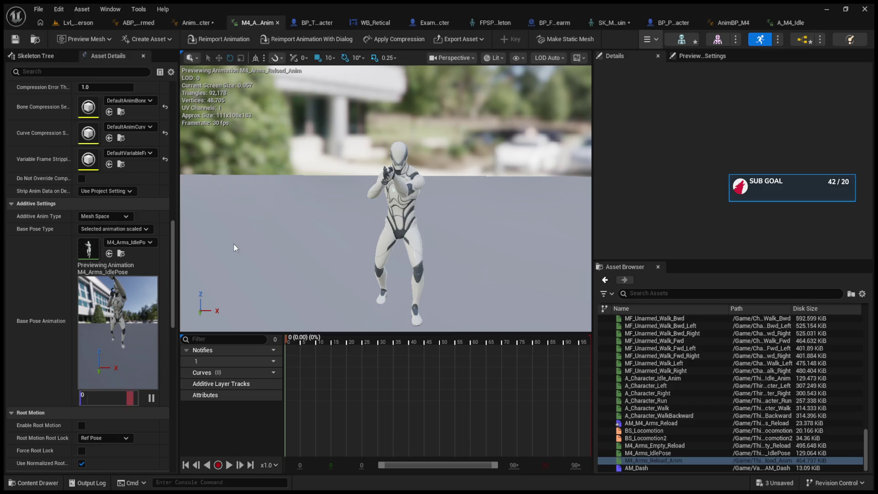
- Preview the reload animation, glance at BS_Locomotion2 and M4_Arms_IdlePose, then return
left_click(229, 465)
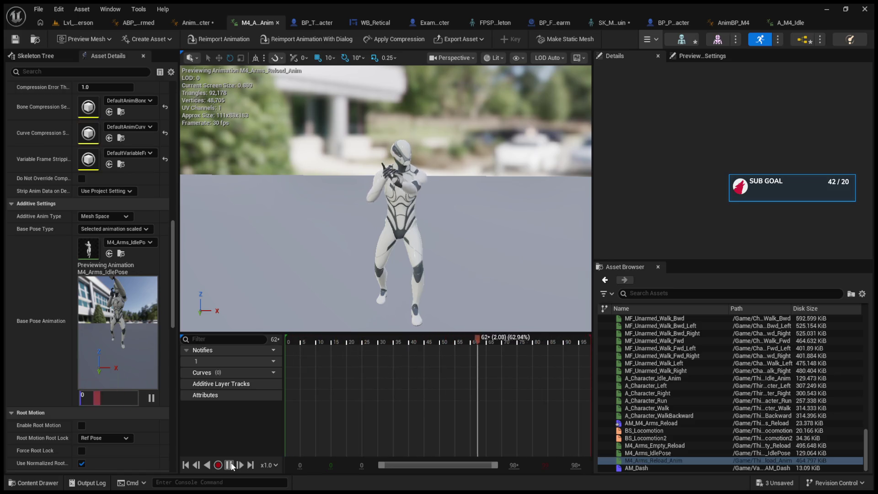
left_click(230, 465)
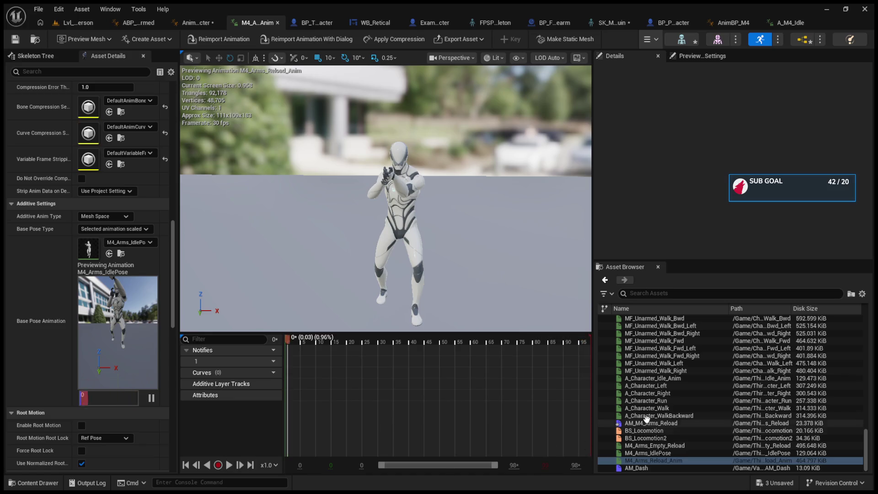
left_click(230, 465)
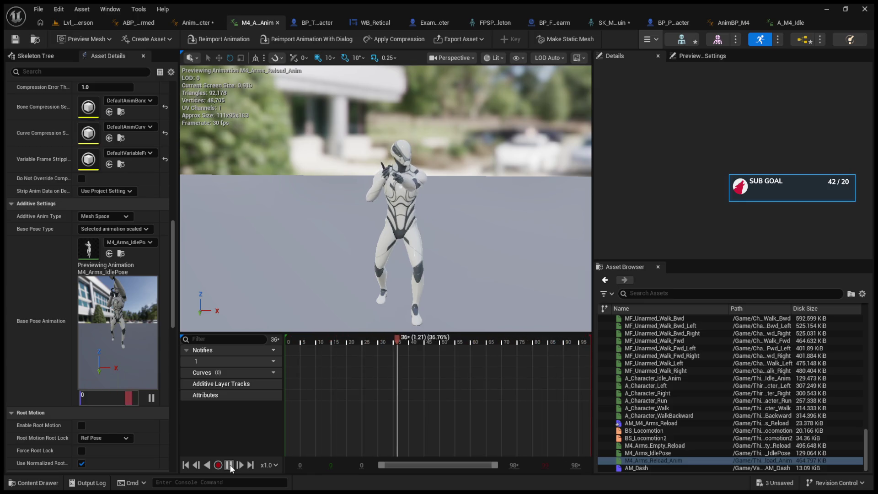
left_click(230, 465)
left_click(153, 400)
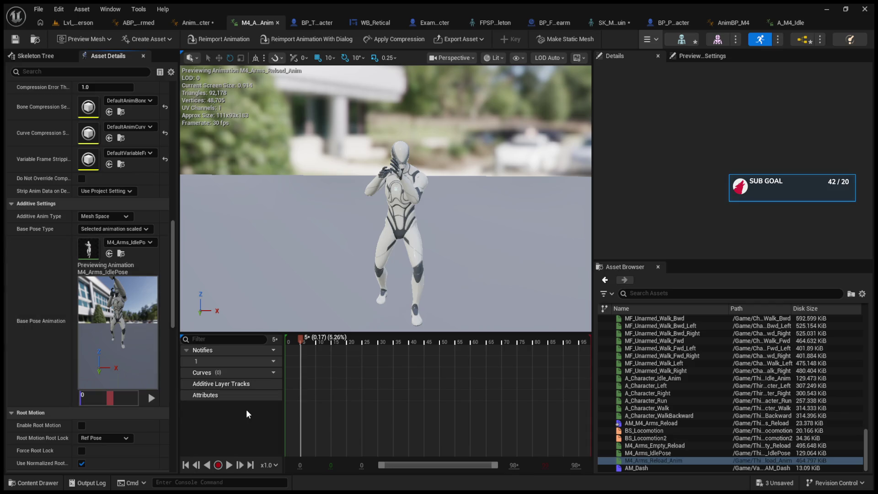
left_click(649, 438)
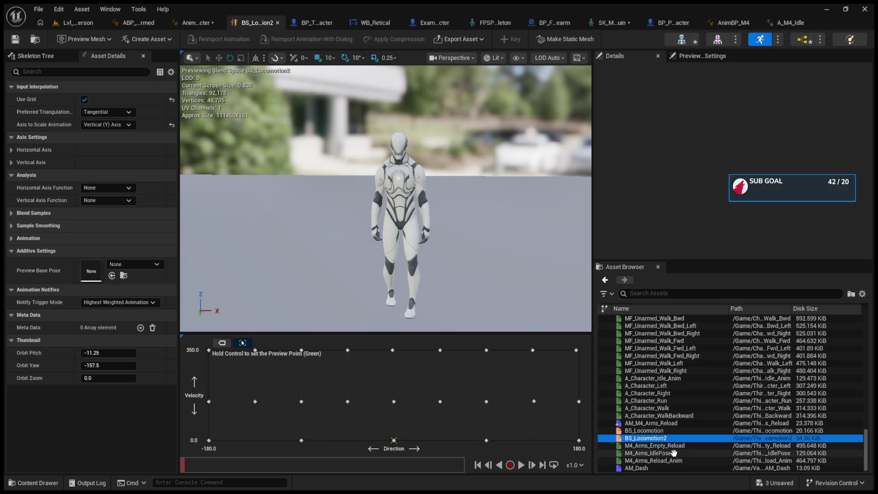
left_click(674, 453)
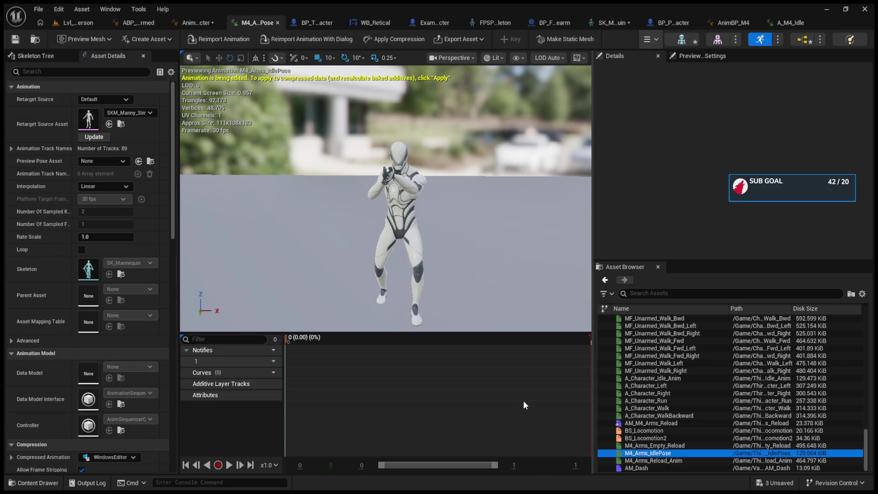
left_click(674, 461)
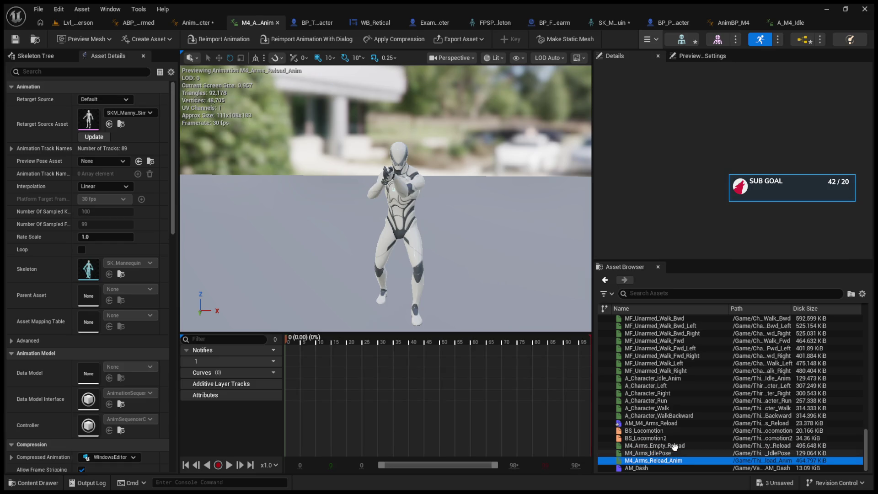
- Change M4_Arms_Reload_Anim's Additive Anim Type to Local Space and go back to the level
scroll(81, 309, "down", 10)
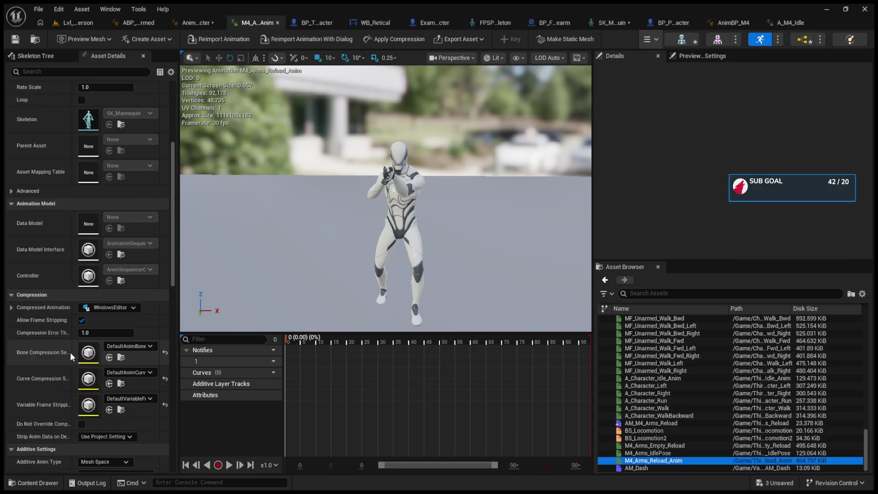
scroll(58, 380, "down", 1)
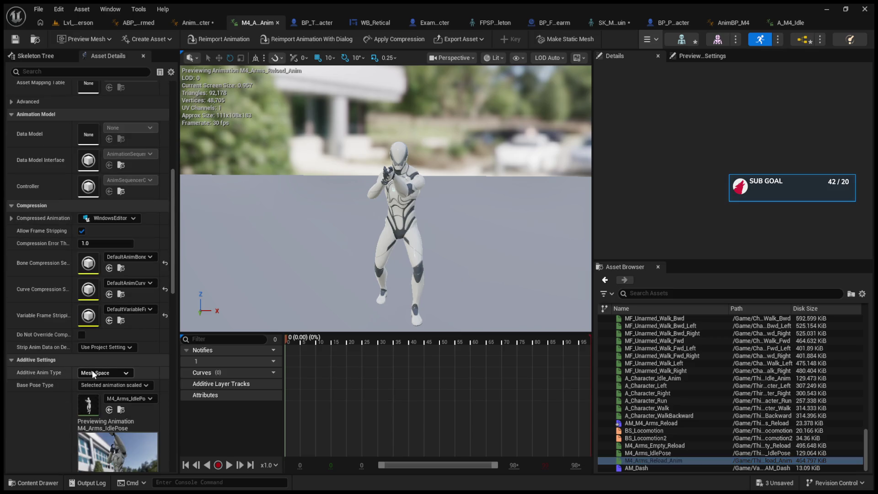
left_click(60, 374)
left_click(104, 373)
left_click(88, 387)
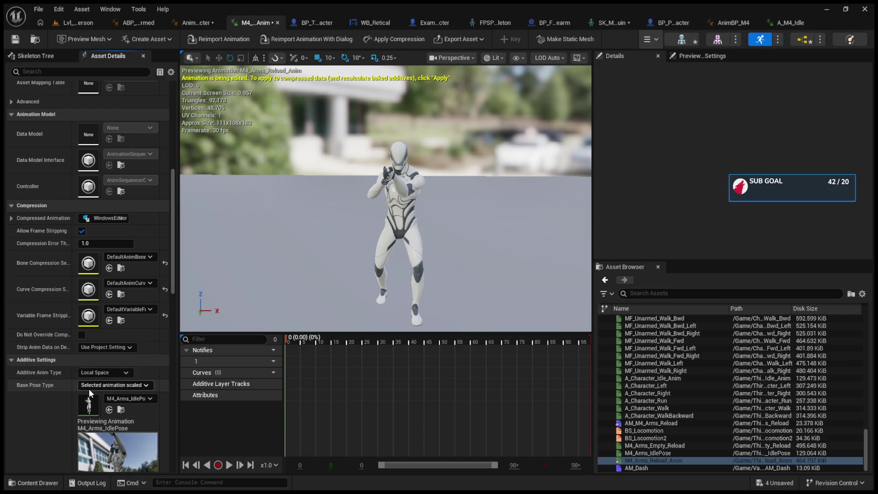
scroll(42, 373, "down", 5)
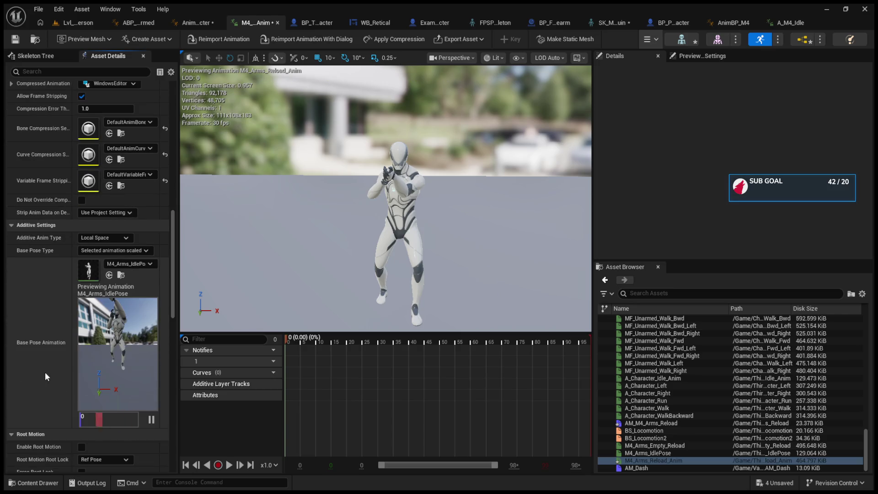
left_click(68, 24)
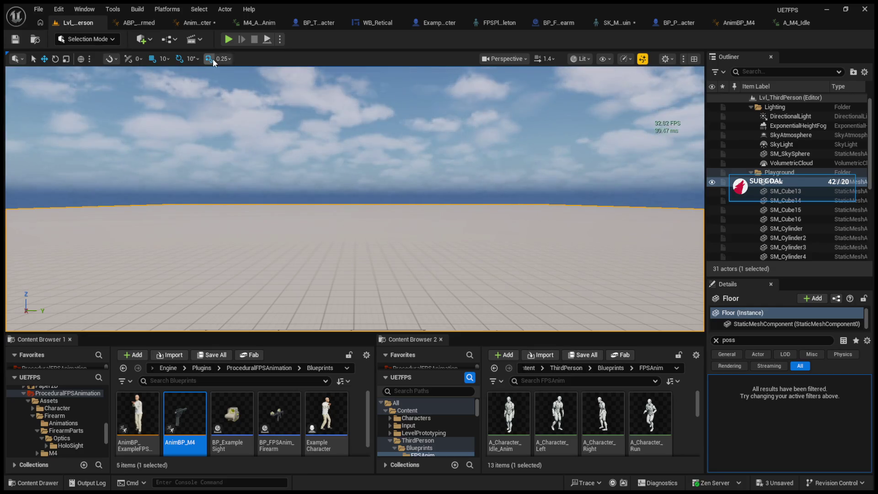
- Play the level with Alt+P to test the rifle in first-person view, then stop
key("alt+p")
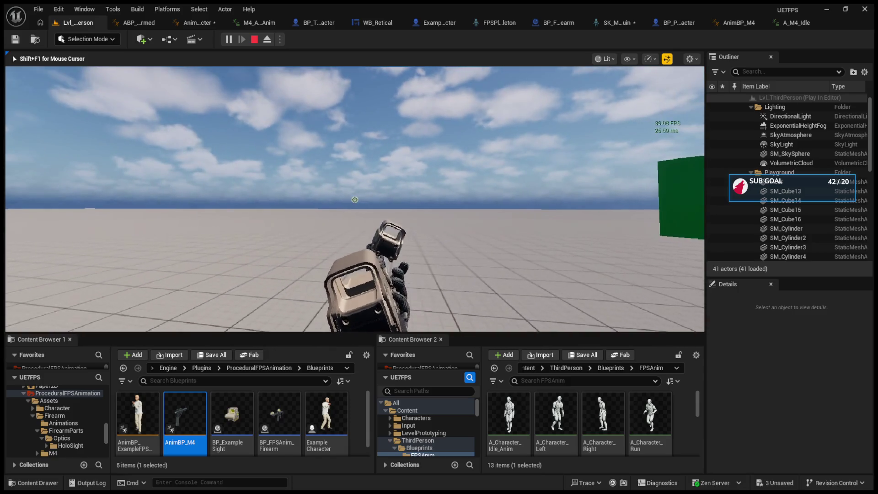
key("Escape")
left_click(155, 21)
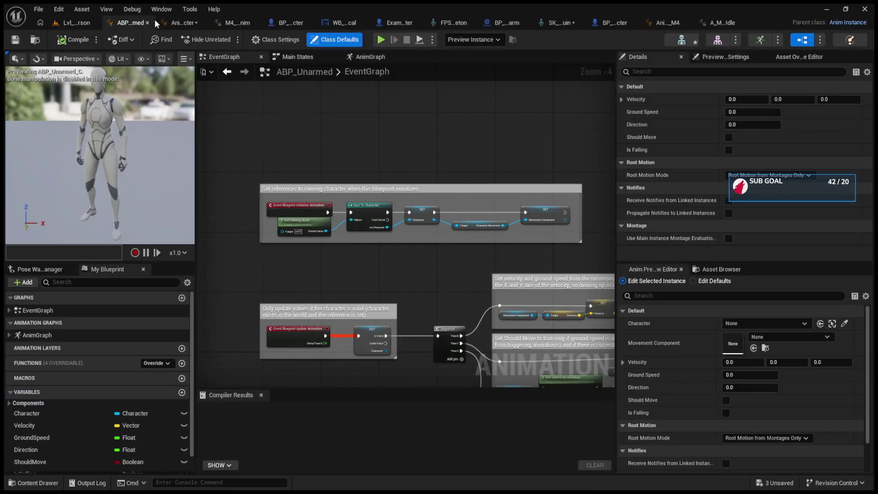
- Turn off Use Left Hand IK under Toggles in AnimBP_FPSAnimCharacter's class defaults
left_click(186, 25)
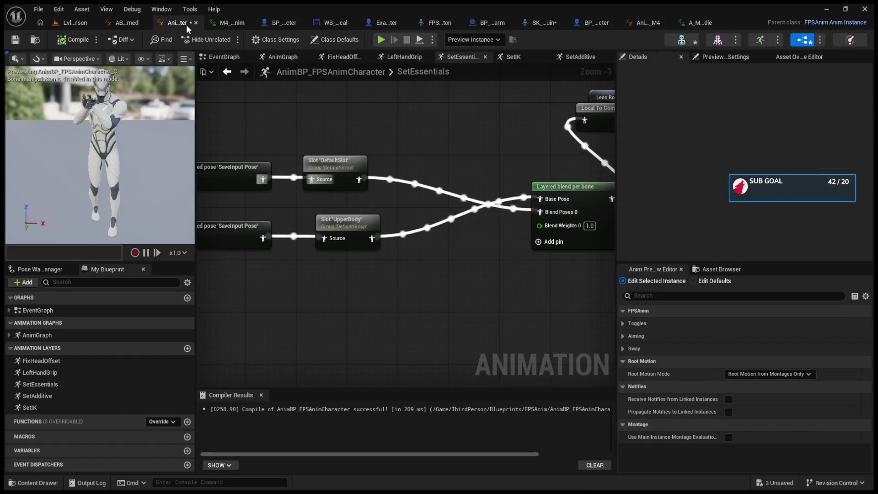
left_click(715, 280)
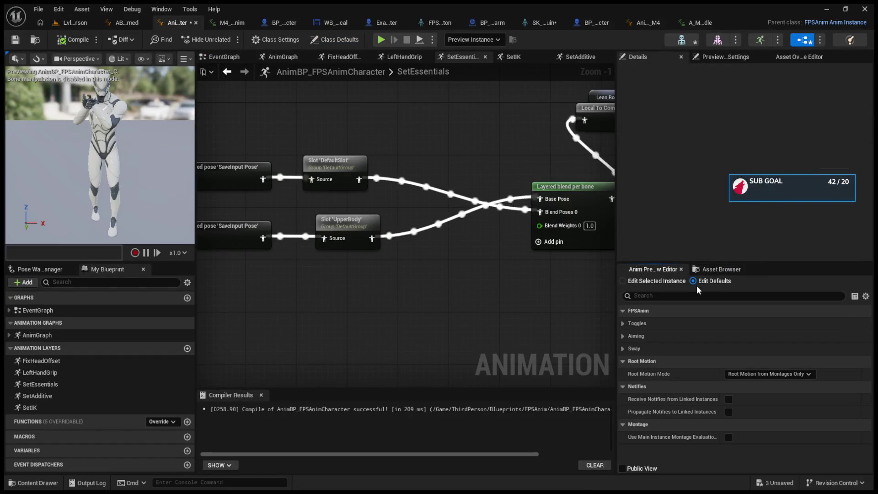
left_click(625, 336)
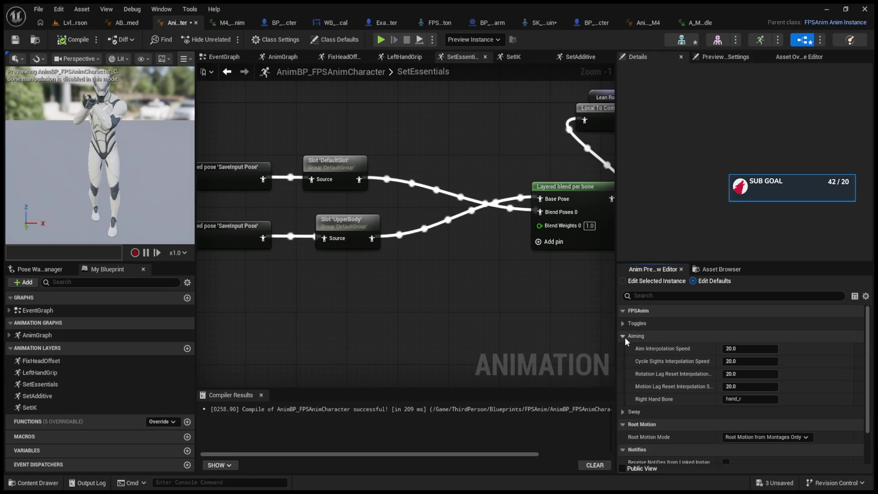
left_click(624, 336)
left_click(624, 324)
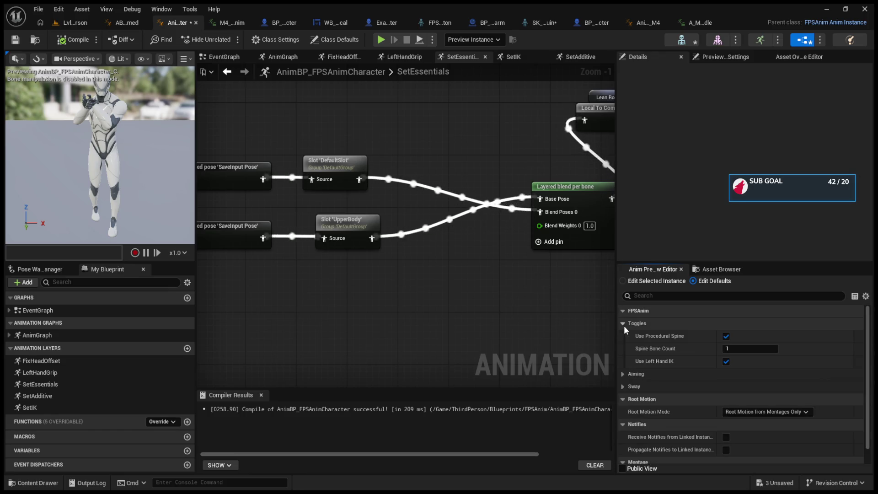
left_click(729, 361)
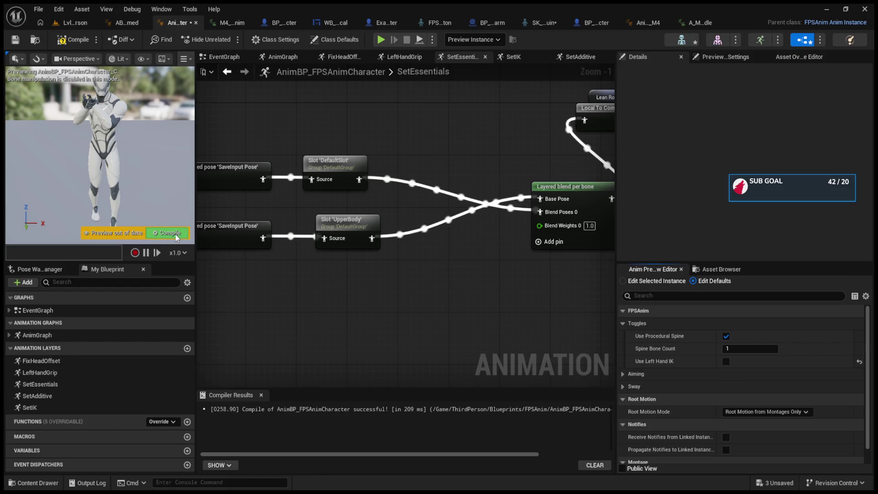
- Play the third-person level and detach with F8 to inspect the scene
left_click(72, 23)
left_click(229, 40)
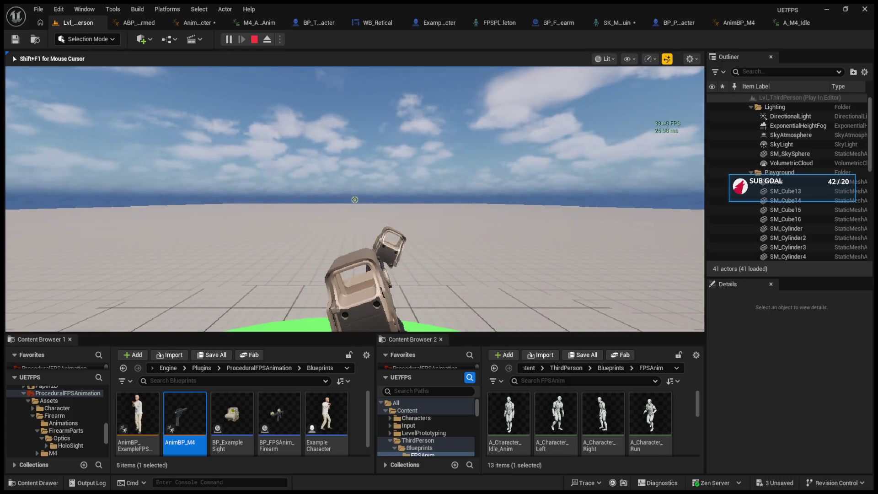
key("F8")
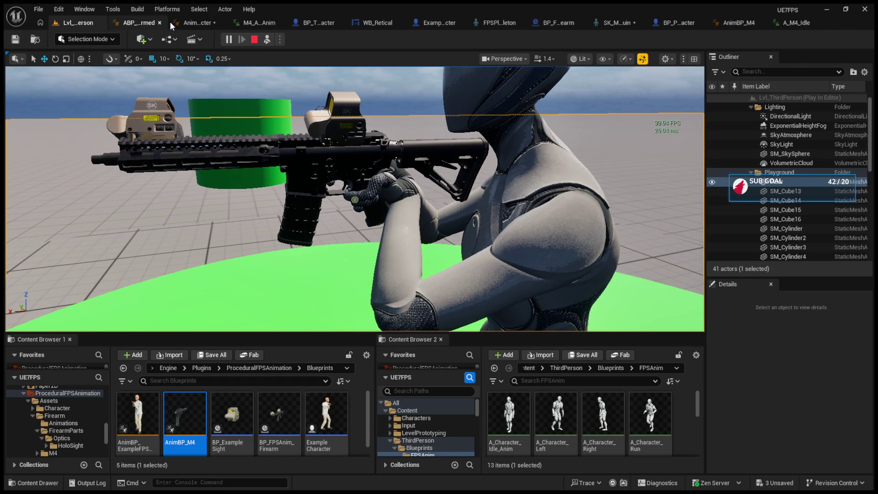
- Open the ABP_Unarmed animation blueprint, then stop the running simulation
left_click(171, 23)
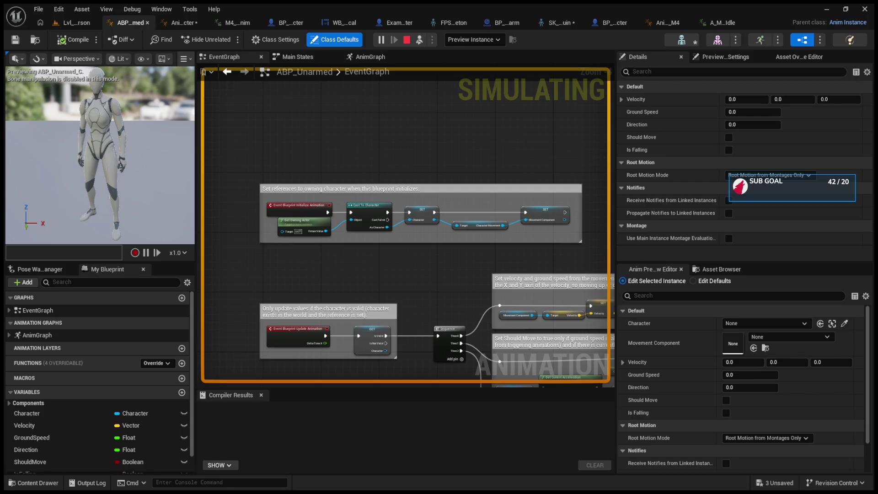
left_click(406, 39)
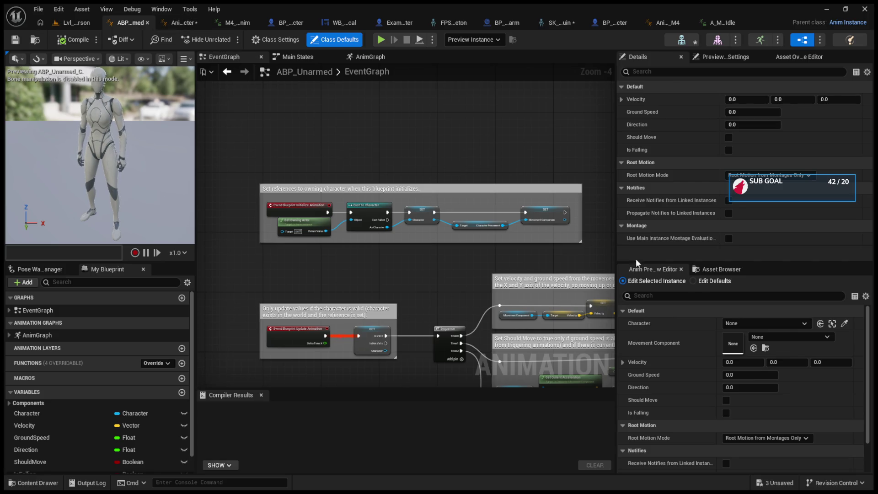
- Close ABP_Unarmed and re-enable Use Left Hand IK in AnimBP_FPSAnimCharacter's defaults
left_click(721, 280)
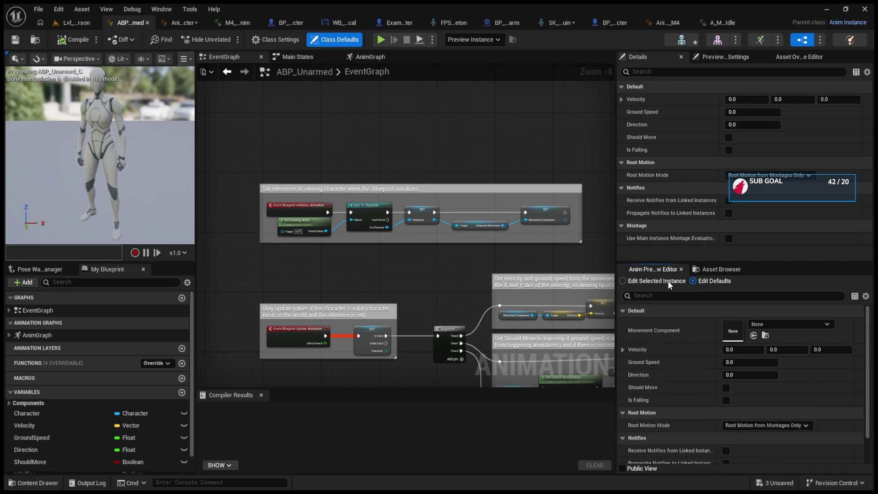
left_click(623, 311)
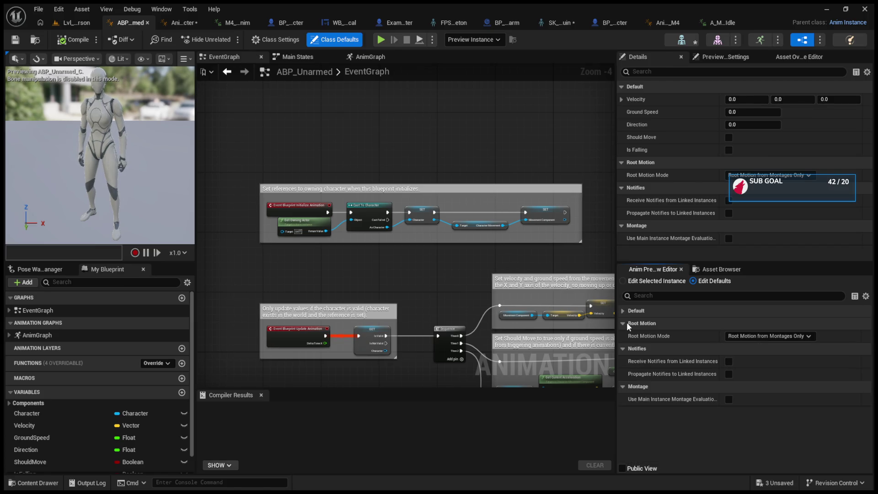
left_click(147, 22)
left_click(726, 362)
left_click(726, 361)
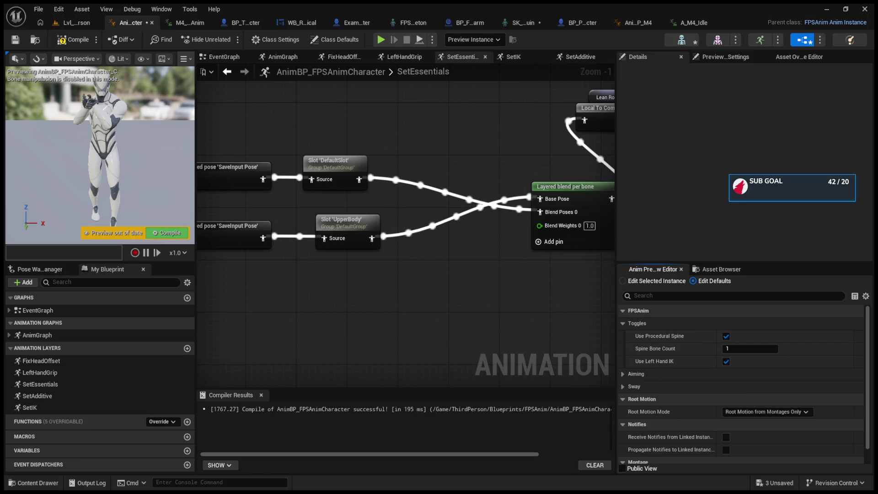
- Return to Lvl_ThirdPerson and show the top-level Content folder in Content Browser 1
left_click(52, 23)
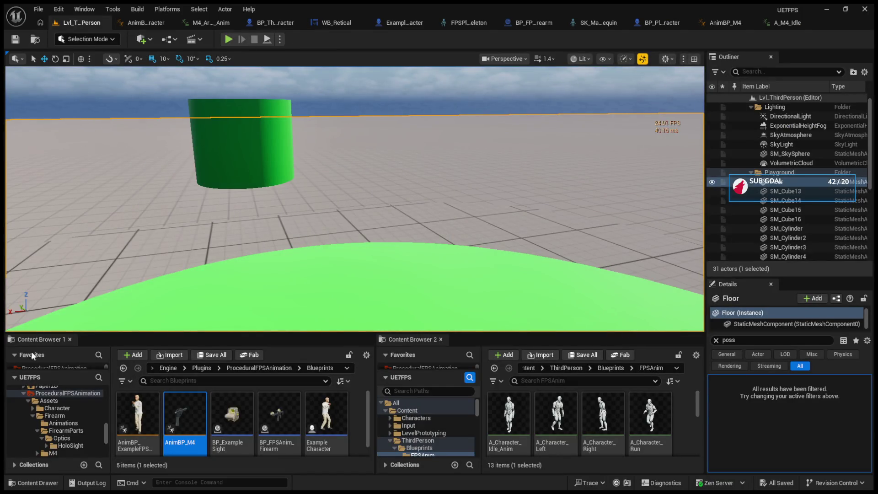
scroll(39, 409, "up", 10)
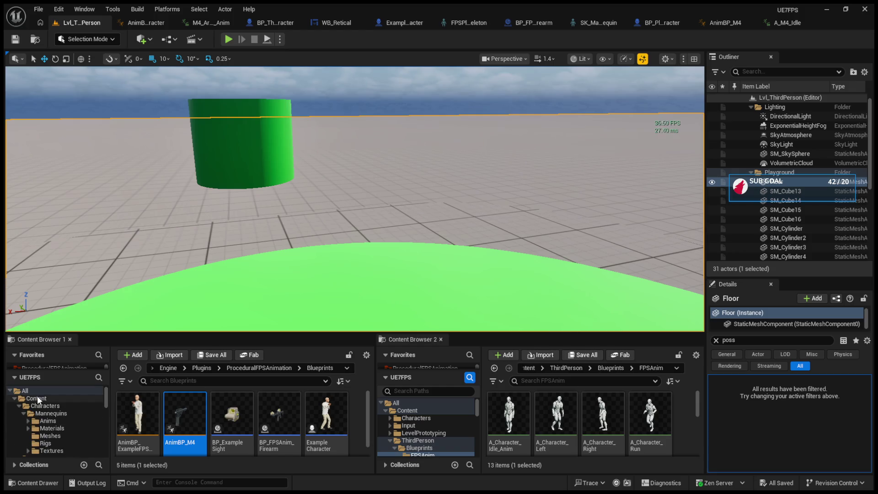
left_click(37, 397)
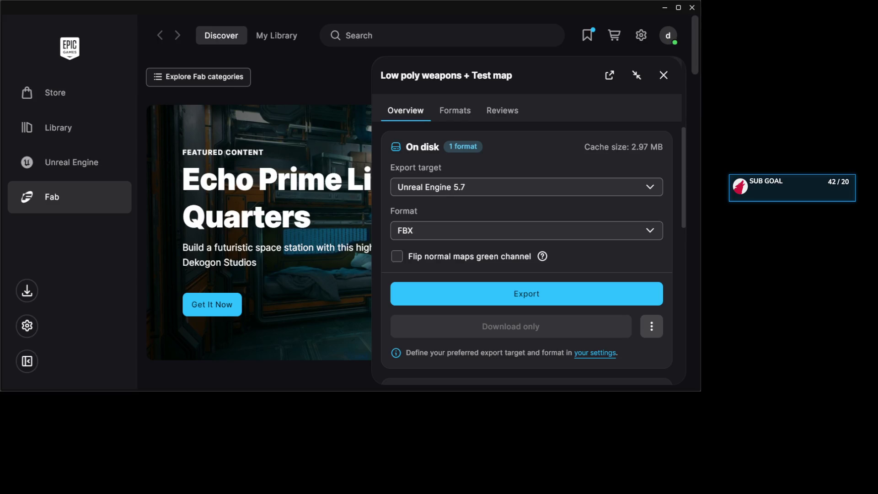
- Export the Low poly weapons + Test map pack from Fab, then bring up the Xbox guide
left_click(531, 304)
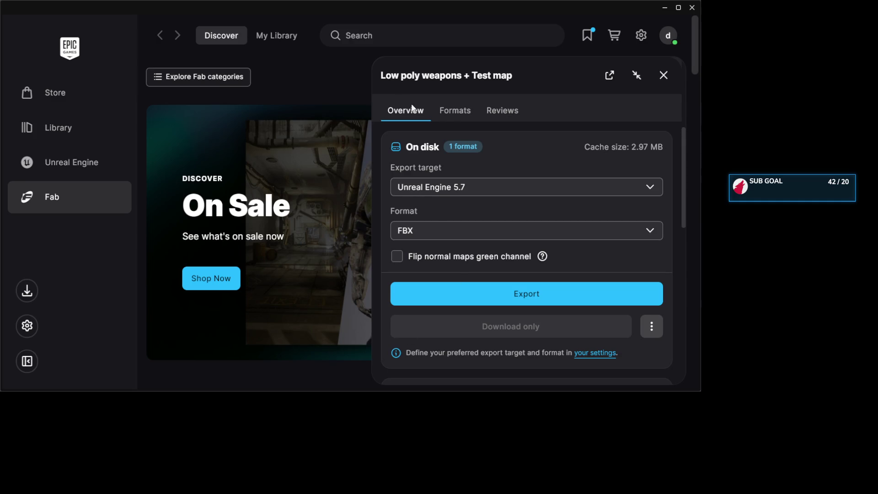
scroll(473, 248, "up", 4)
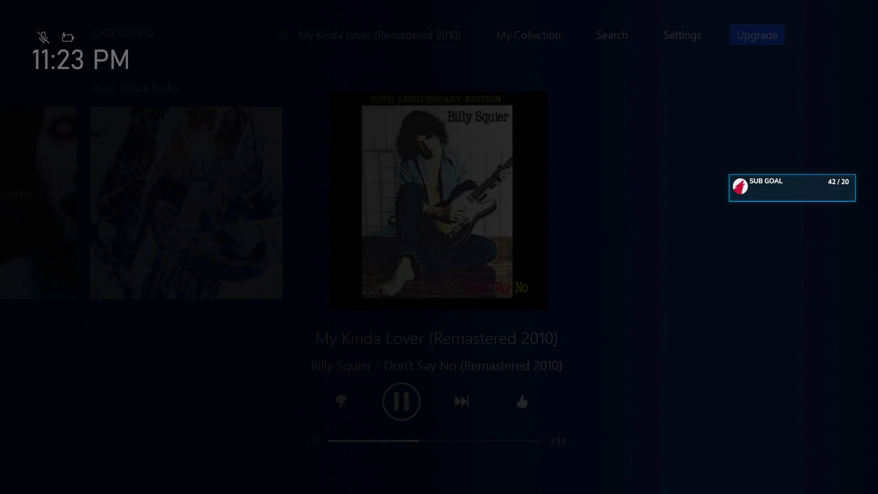
key("super")
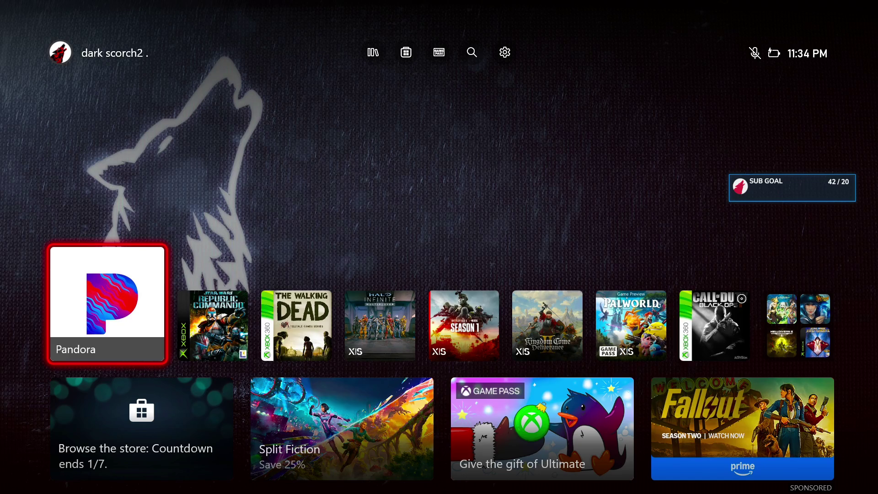
- Launch the Pandora app from the Xbox home screen
key("Return")
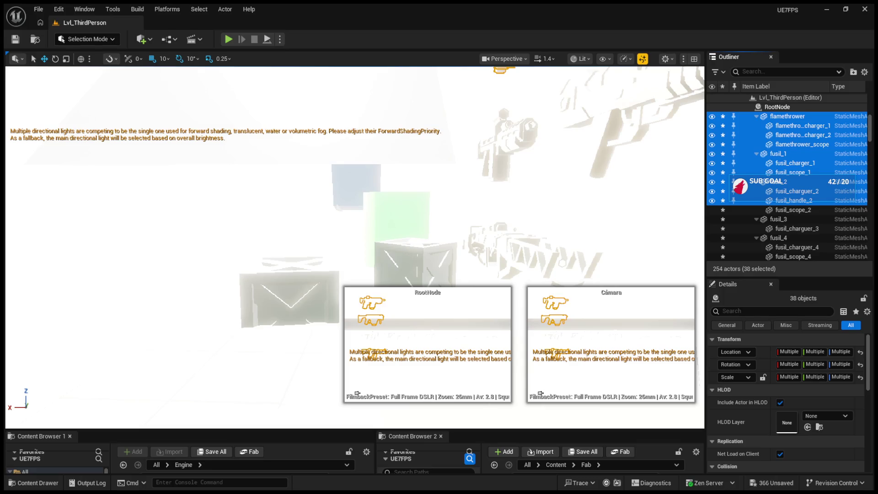
- Select the fusil actors, fusil_scope_2 through fusil_scope_7, in the Outliner
left_click(789, 210, "ctrl")
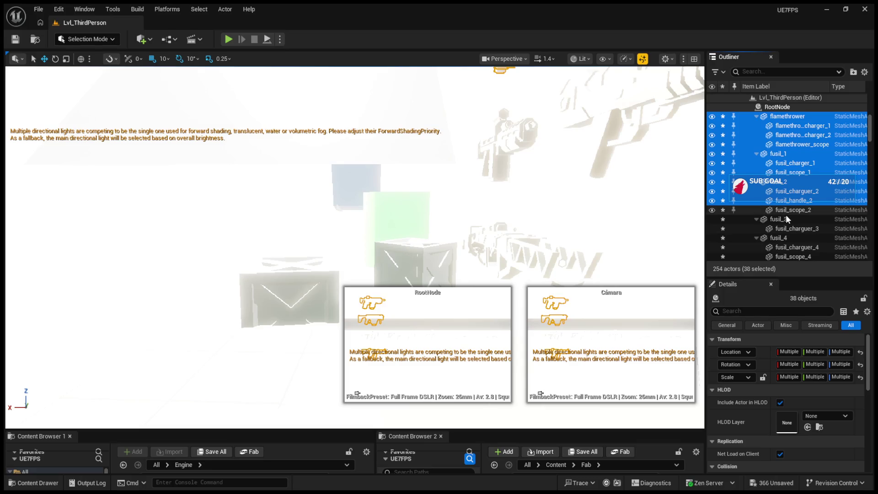
left_click(787, 229, "ctrl")
left_click(780, 219, "ctrl")
left_click(788, 238, "ctrl")
left_click(789, 247, "ctrl")
left_click(791, 257, "ctrl")
scroll(792, 216, "down", 3)
left_click(797, 201, "ctrl")
left_click(797, 210, "ctrl")
left_click(799, 219, "ctrl")
left_click(799, 229, "ctrl")
left_click(798, 238, "ctrl")
left_click(797, 247, "ctrl")
left_click(796, 257, "ctrl")
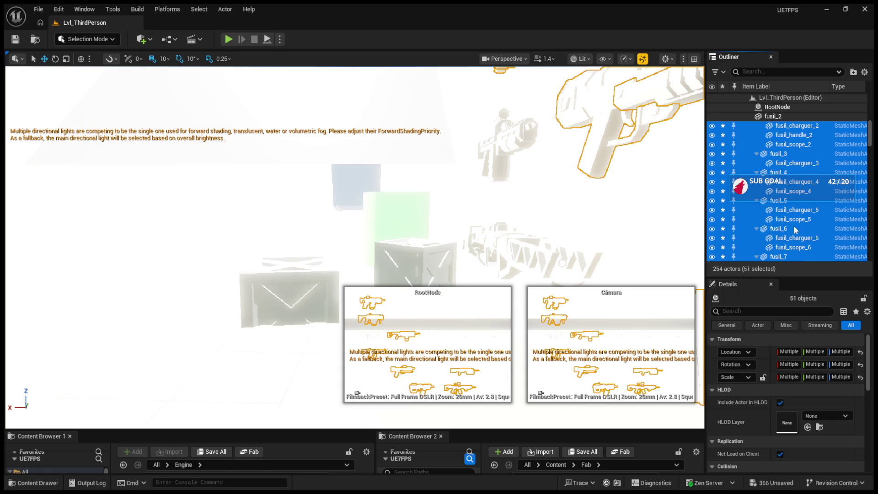
scroll(795, 226, "down", 3)
left_click(791, 182, "ctrl")
left_click(791, 192, "ctrl")
- Add pistol_1 through pistol_charger_6 and the Plane, then delete all 67 selected actors
left_click(787, 200, "ctrl")
left_click(786, 209, "ctrl")
left_click(786, 219, "ctrl")
left_click(786, 229, "ctrl")
left_click(786, 237, "ctrl")
left_click(786, 247, "ctrl")
left_click(785, 257, "ctrl")
scroll(785, 224, "down", 3)
left_click(802, 177, "ctrl")
left_click(800, 187, "ctrl")
left_click(797, 195, "ctrl")
left_click(797, 204, "ctrl")
left_click(794, 212, "ctrl")
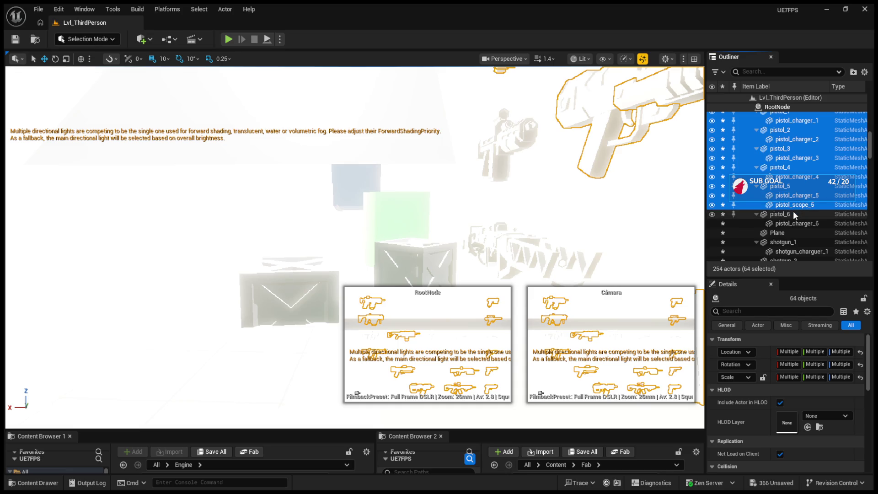
left_click(791, 222, "ctrl")
left_click(785, 231, "ctrl")
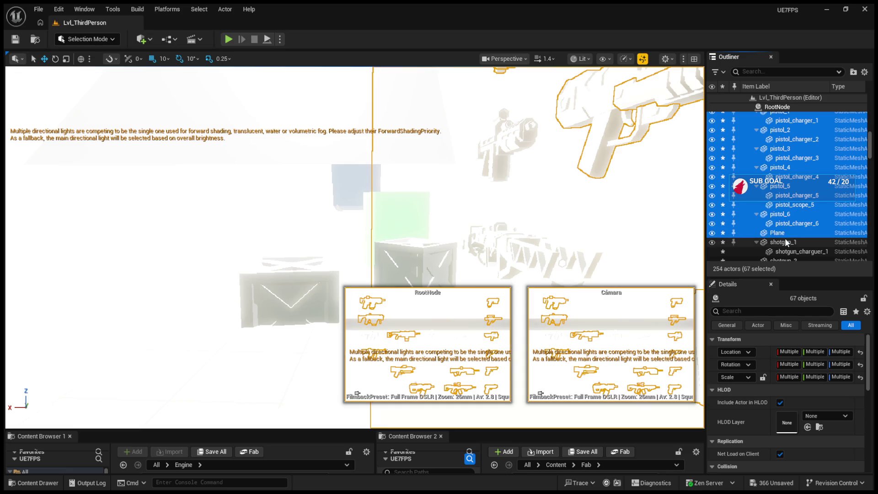
key("Delete")
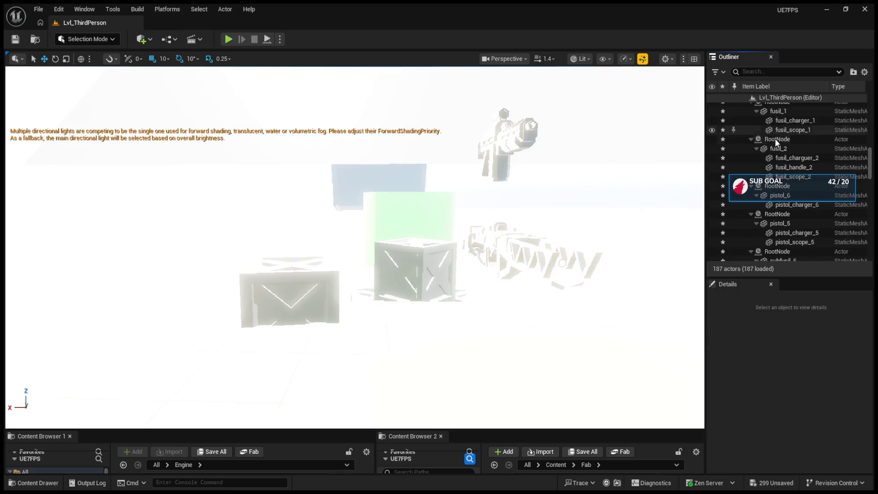
- Inspect a leftover RootNode actor and begin selecting the imported weapon actors in the Outliner
scroll(776, 157, "up", 5)
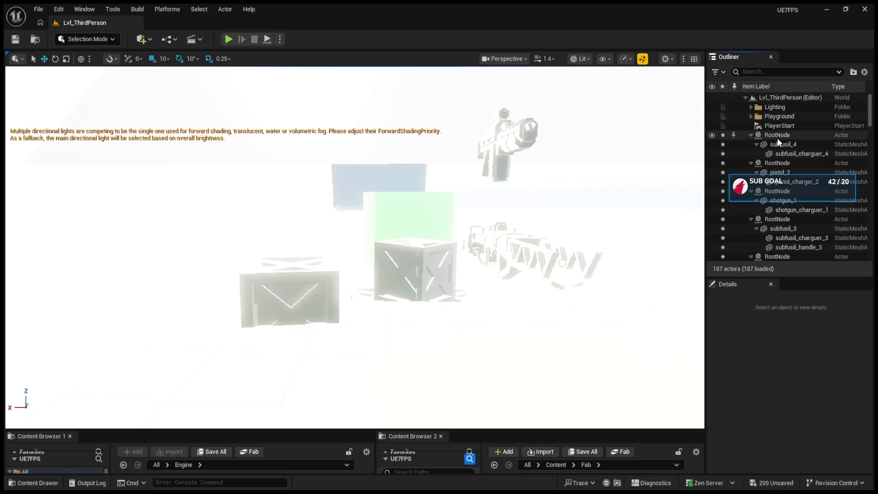
left_click(777, 136)
scroll(775, 151, "down", 15)
scroll(781, 190, "down", 1)
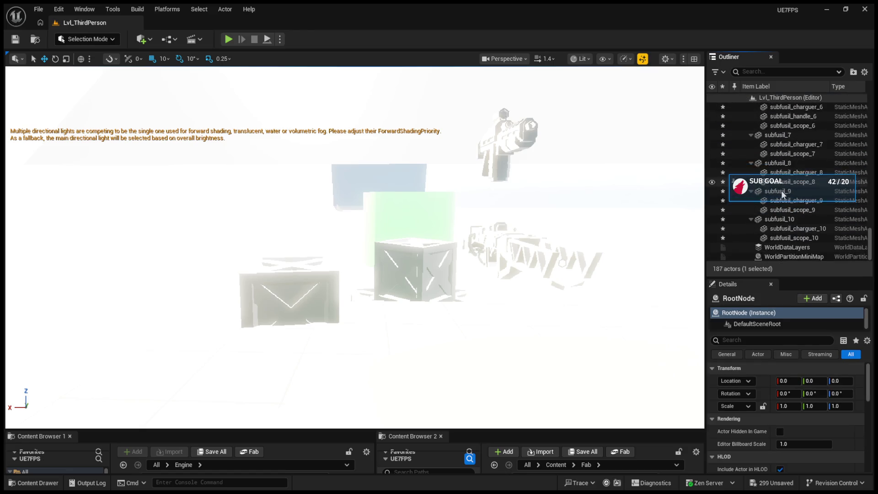
left_click(788, 236, "ctrl")
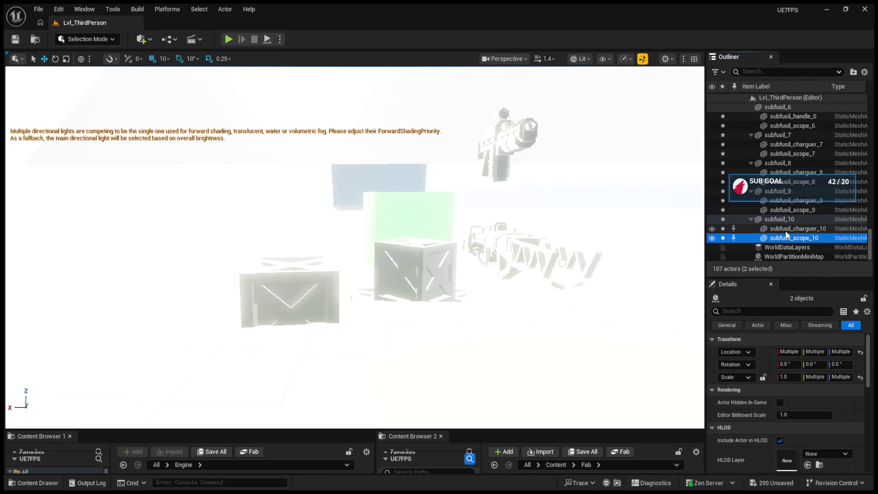
scroll(780, 192, "up", 8)
scroll(779, 189, "up", 10)
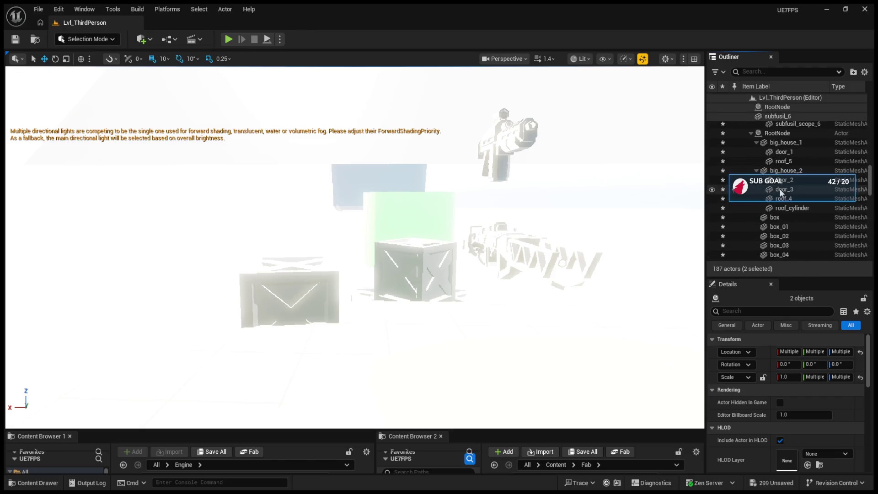
scroll(780, 189, "up", 10)
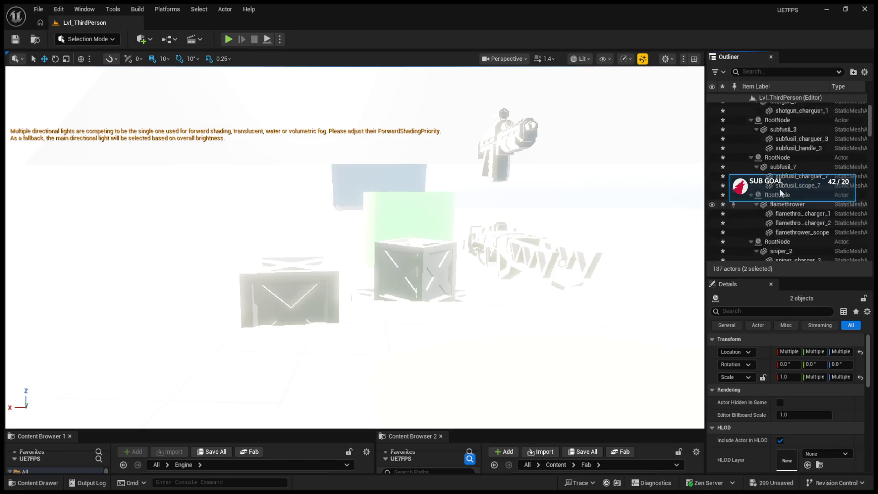
left_click(783, 137)
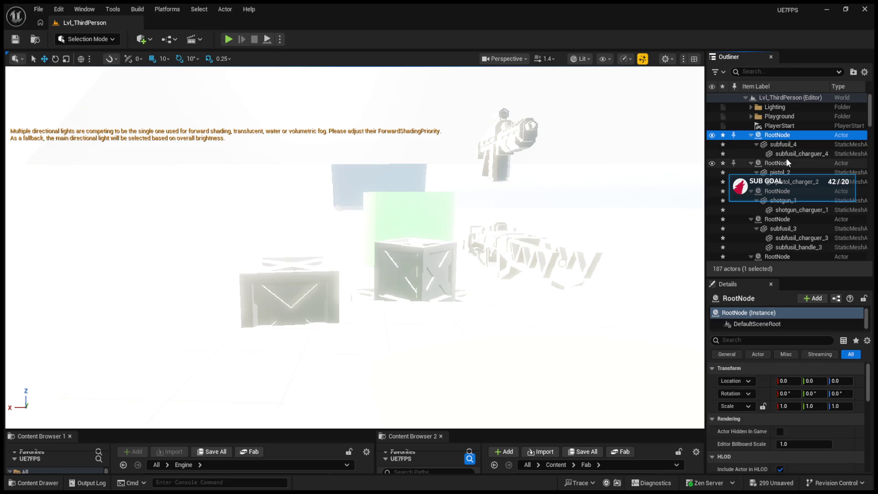
scroll(787, 174, "down", 10)
left_click(787, 188, "ctrl")
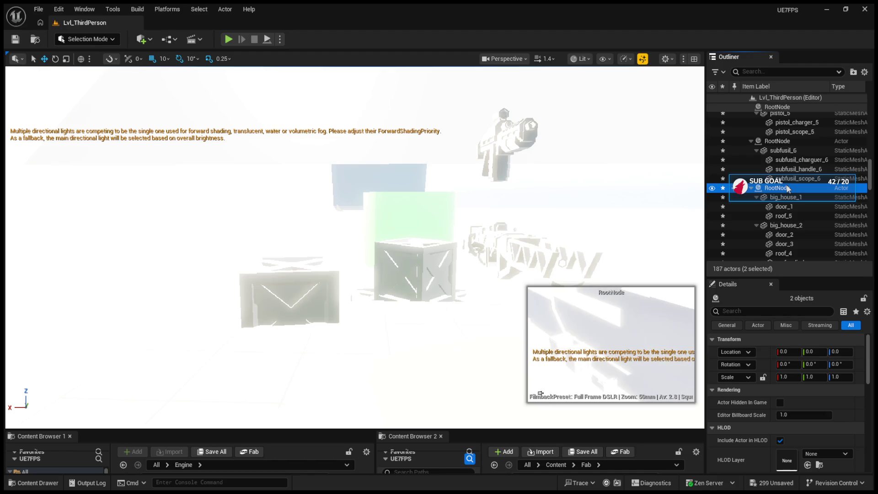
left_click(787, 188)
left_click(787, 169, "shift")
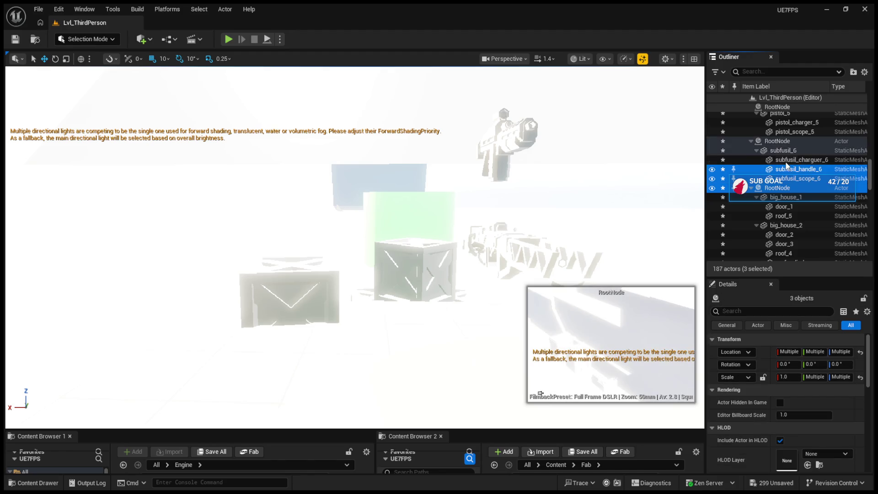
- Select the full subfusil_6 to subfusil_scope_10 range, delete it, and view the platform's Floor
scroll(786, 166, "up", 5)
scroll(786, 161, "up", 5)
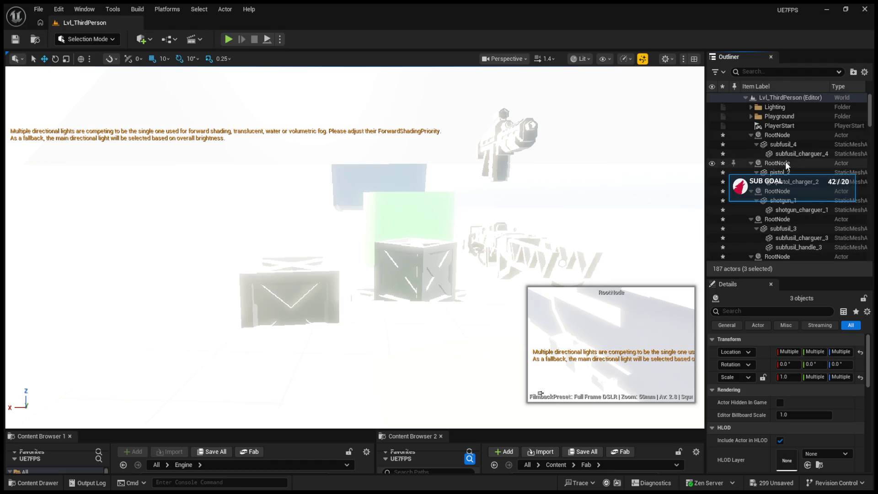
left_click(780, 135)
scroll(785, 165, "down", 8)
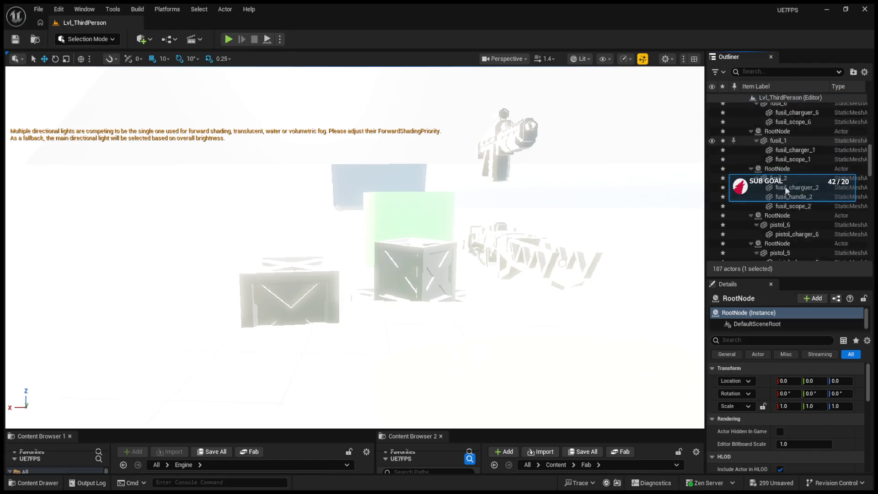
scroll(785, 186, "up", 5)
scroll(785, 186, "down", 15)
scroll(781, 249, "down", 3)
left_click(785, 238, "shift")
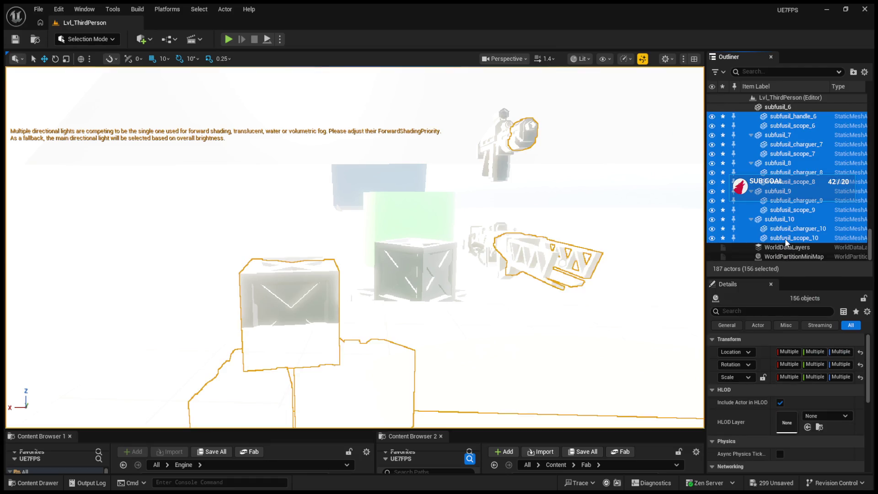
key("Delete")
left_click_drag(679, 200, 444, 189)
left_click(547, 189)
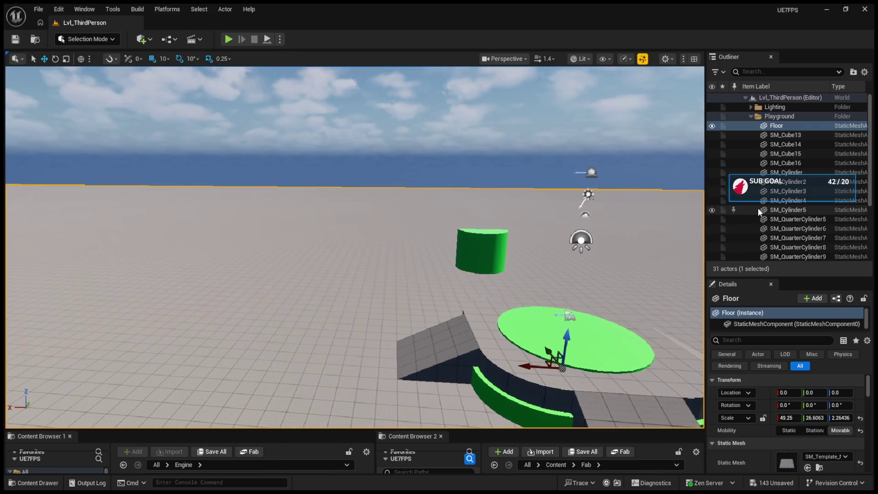
- Enlarge the content browsers and open Low_poly_weapons_Test_map in Content Browser 2
scroll(758, 207, "down", 4)
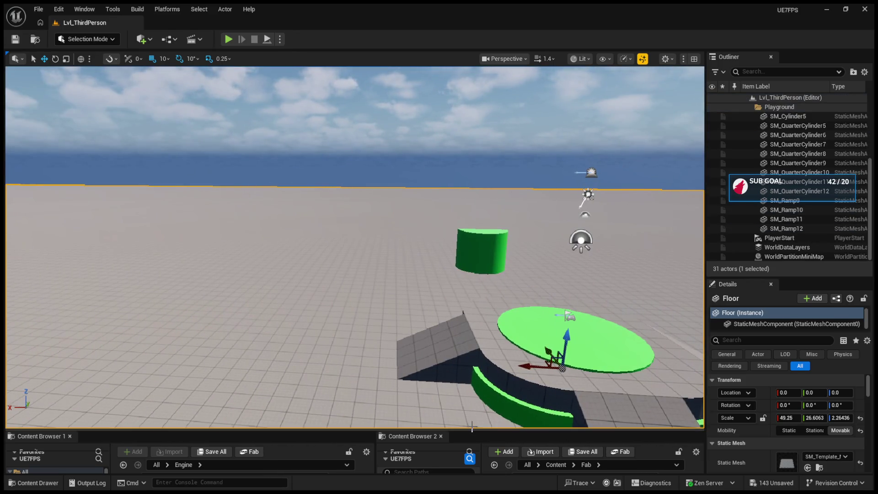
left_click_drag(474, 429, 466, 226)
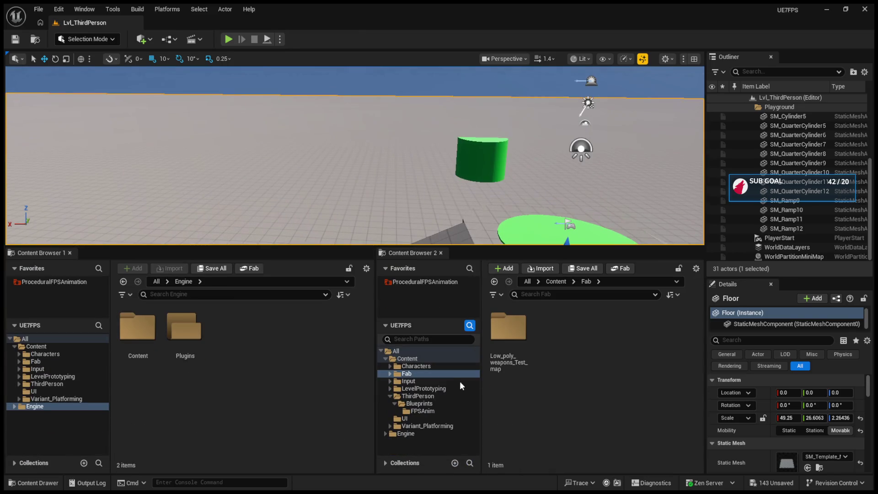
double_click(509, 329)
- Peek into the Additional_Textures folder and return to Low_poly_weapons_Test_map
scroll(682, 356, "down", 15)
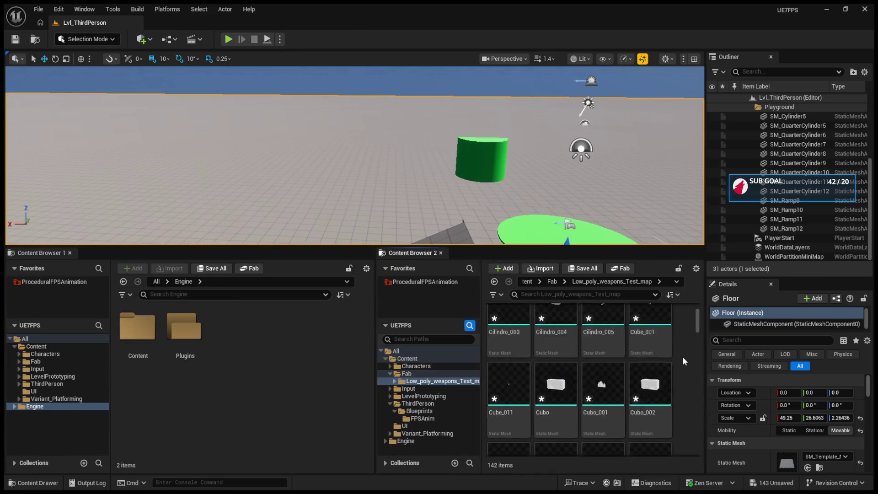
scroll(682, 356, "up", 2)
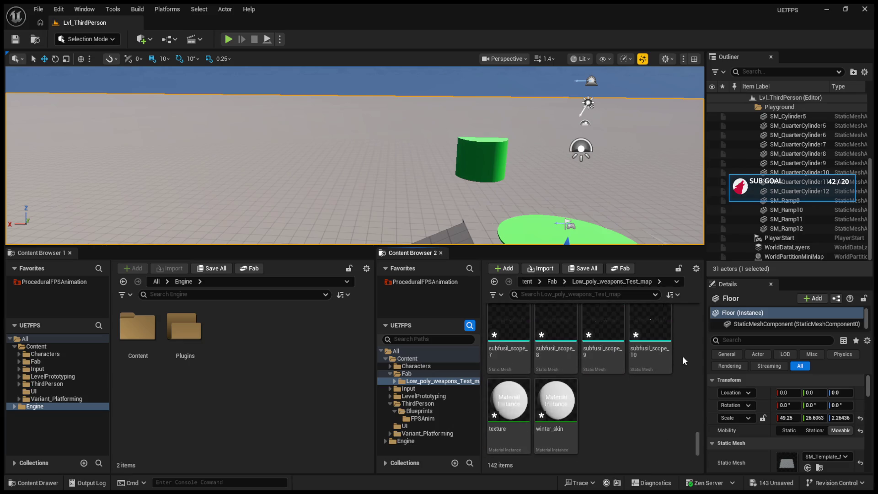
scroll(568, 374, "down", 1)
scroll(568, 373, "up", 15)
double_click(509, 326)
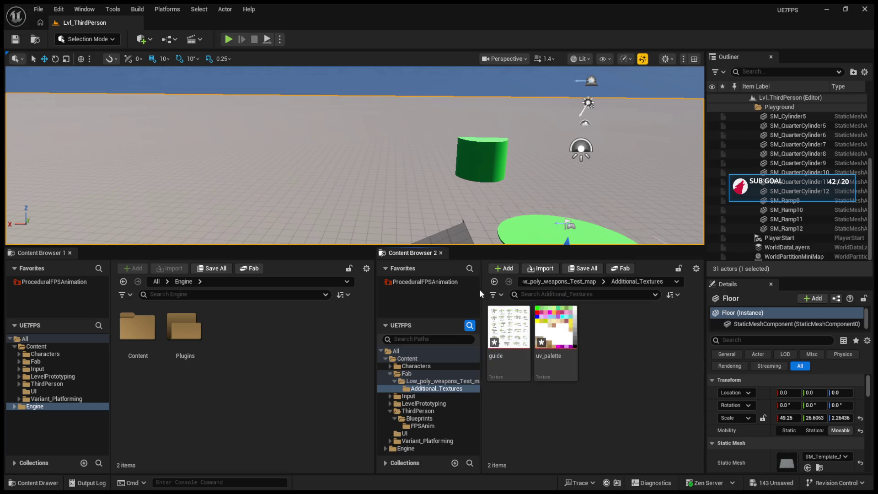
left_click(494, 281)
- Scroll to the sniper meshes and drag sniper_0_001 into the level
scroll(572, 351, "down", 3)
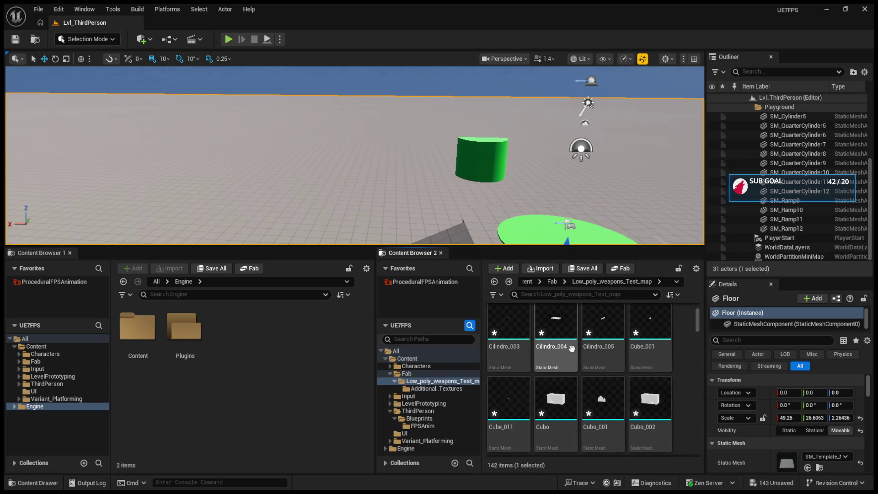
scroll(603, 368, "down", 3)
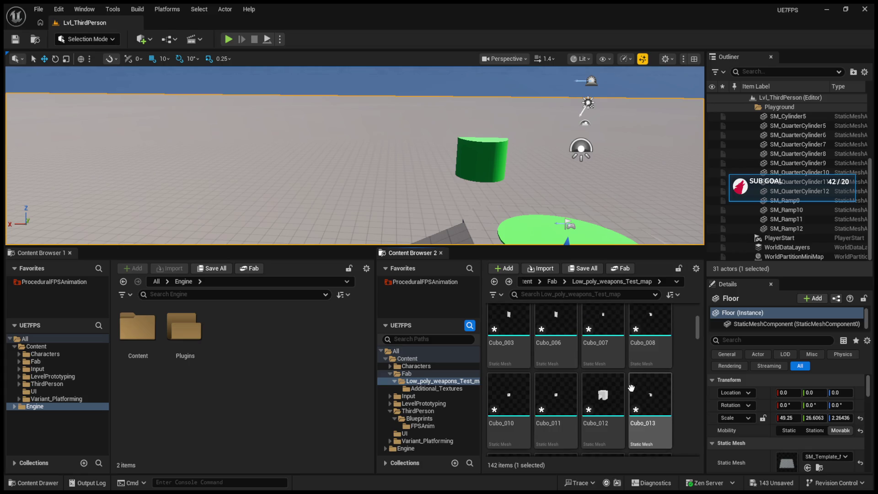
scroll(636, 387, "down", 5)
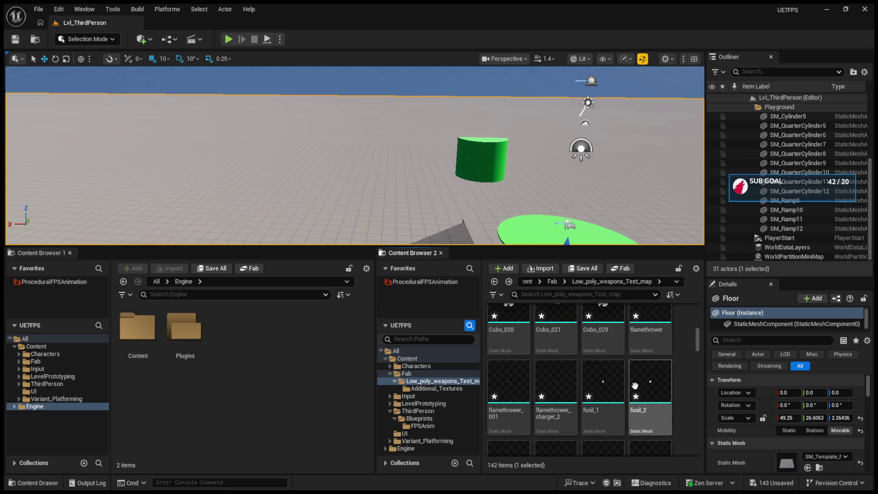
scroll(610, 402, "down", 5)
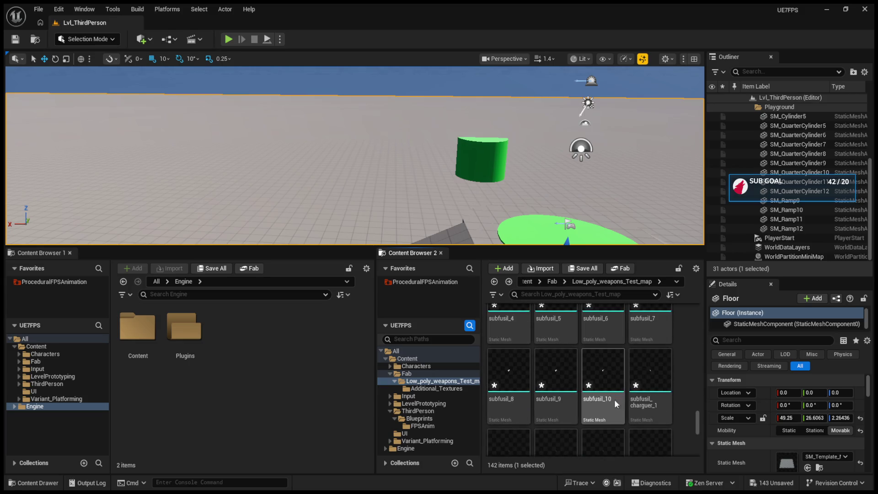
scroll(614, 399, "down", 3)
scroll(615, 401, "up", 4)
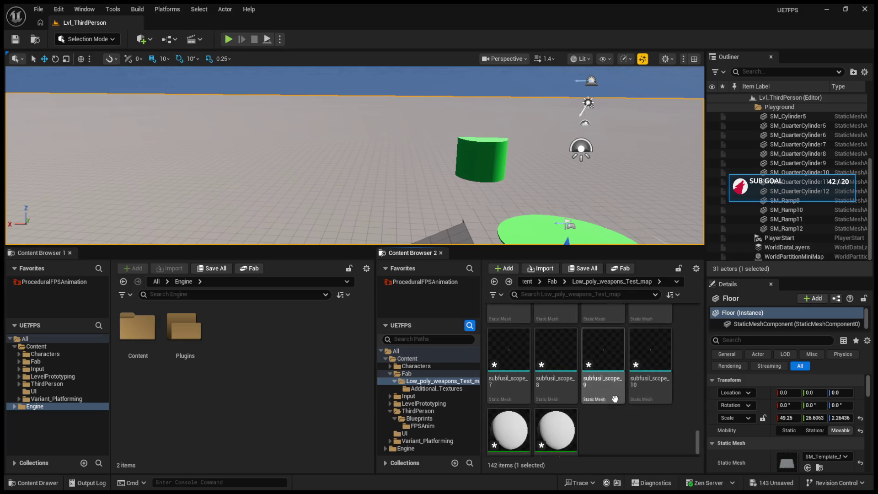
scroll(613, 398, "up", 3)
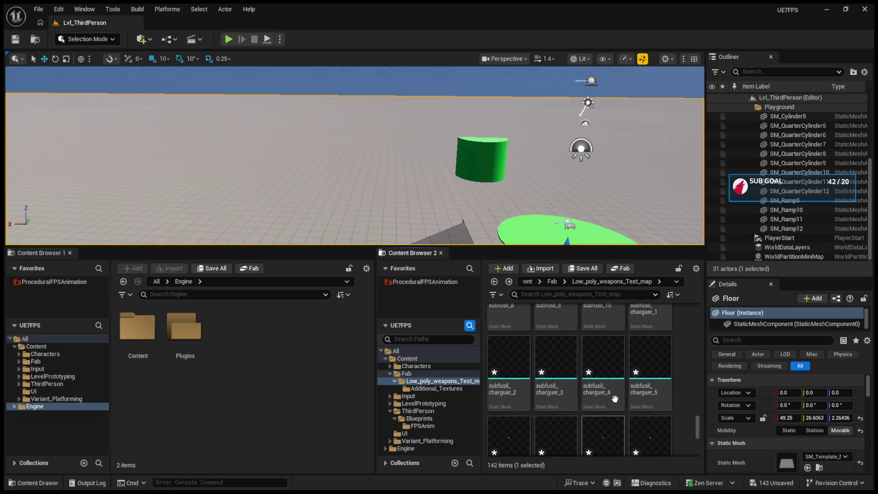
scroll(515, 387, "up", 2)
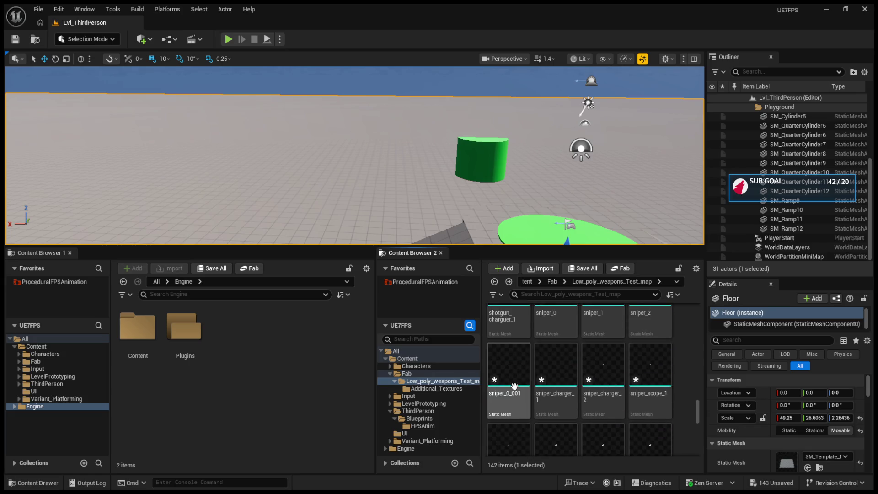
left_click_drag(514, 386, 392, 209)
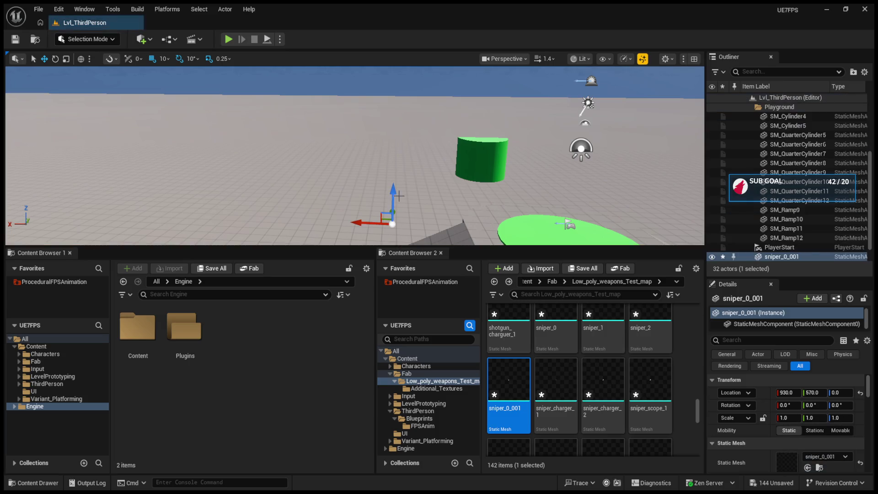
- Frame the placed sniper_0_001 mesh in the viewport
key("f")
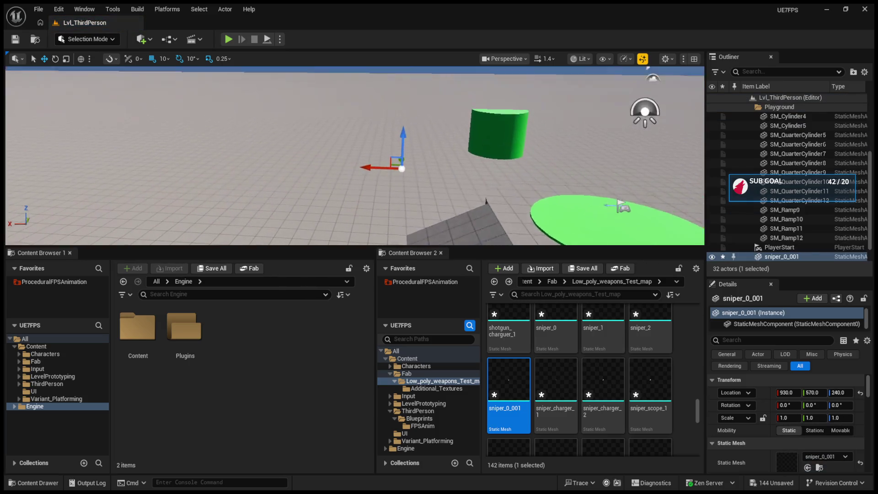
left_click(430, 170)
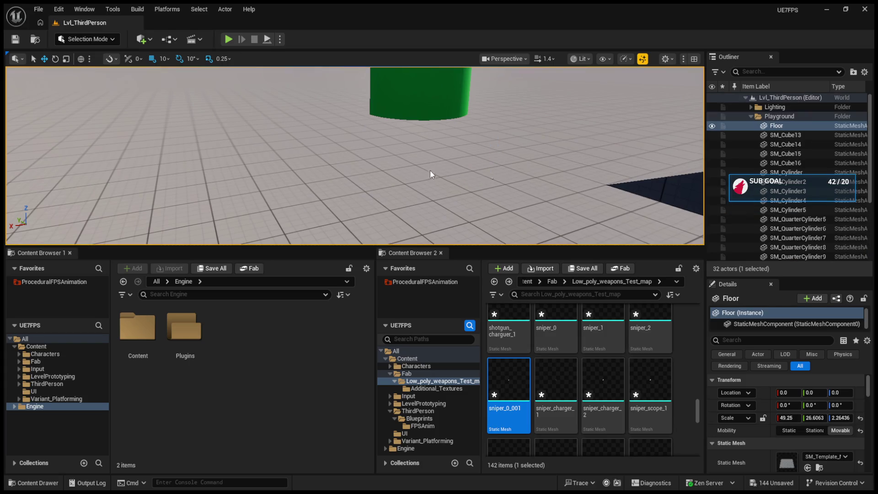
key("f")
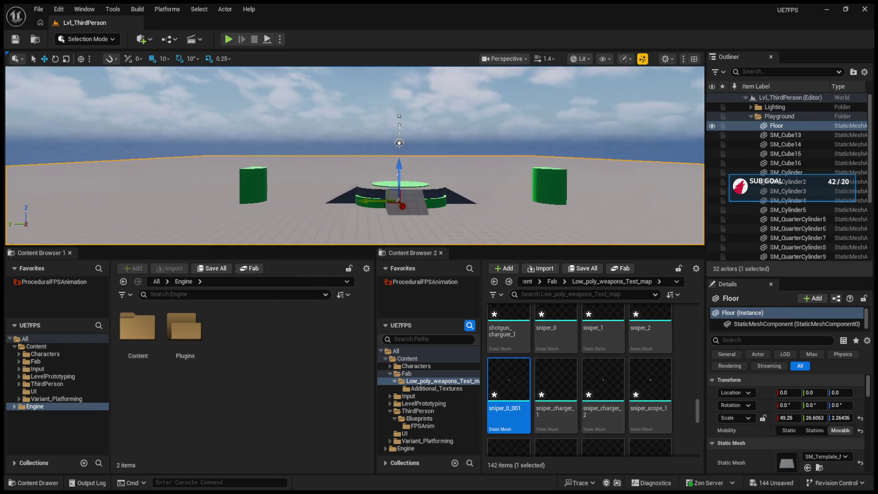
key("ctrl+z")
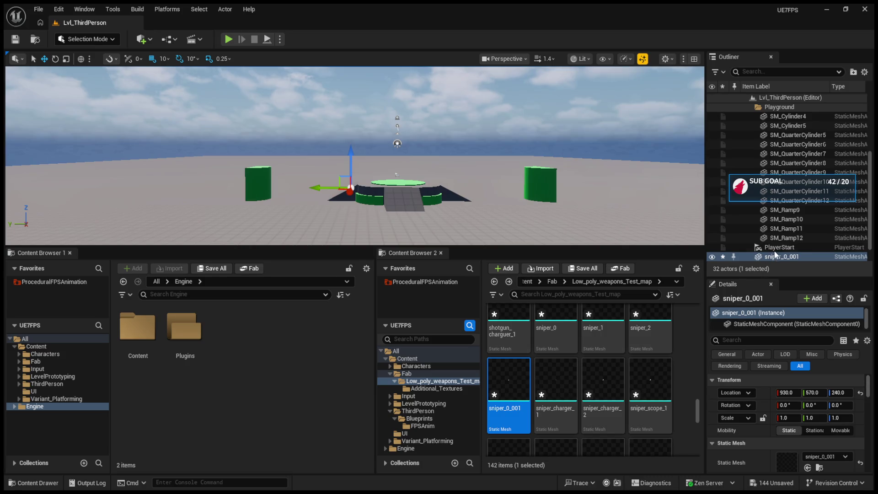
mouse_move(355, 156)
left_mouse_down()
mouse_move(330, 151)
mouse_move(334, 110)
left_mouse_up()
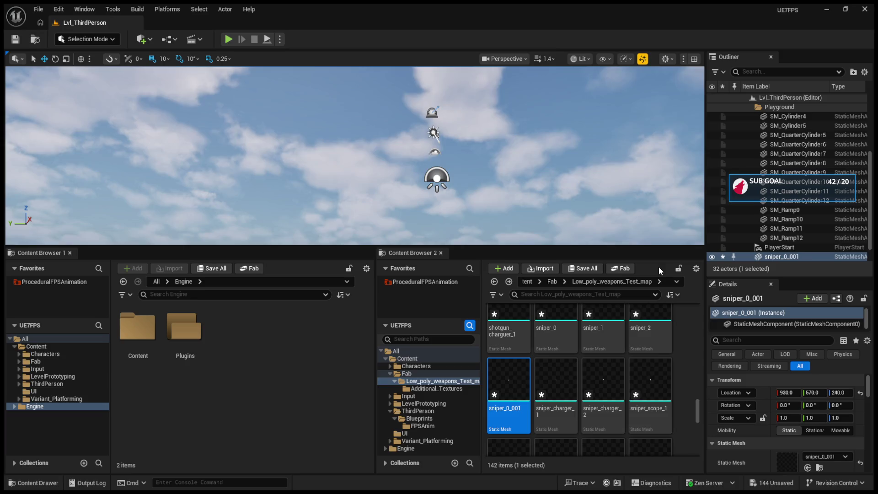
key("f")
- Select sniper_0_001 in the Outliner and delete it from the level
left_click(762, 257)
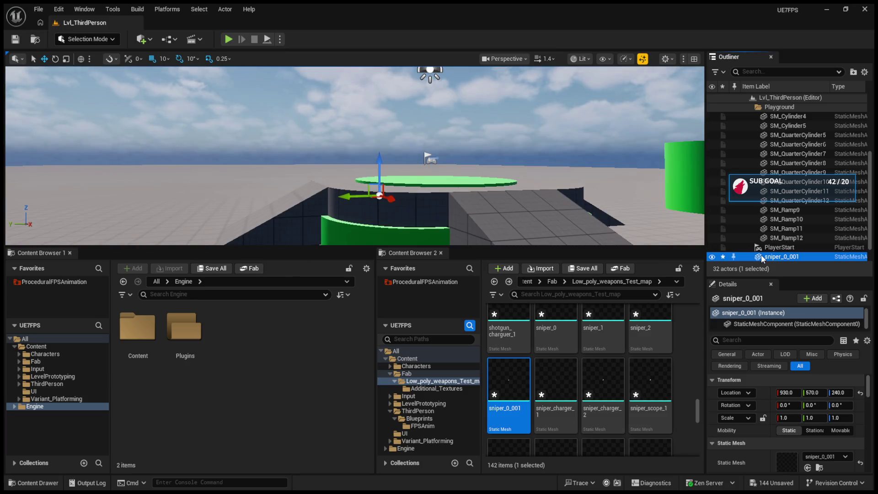
key("Delete")
scroll(519, 375, "up", 3)
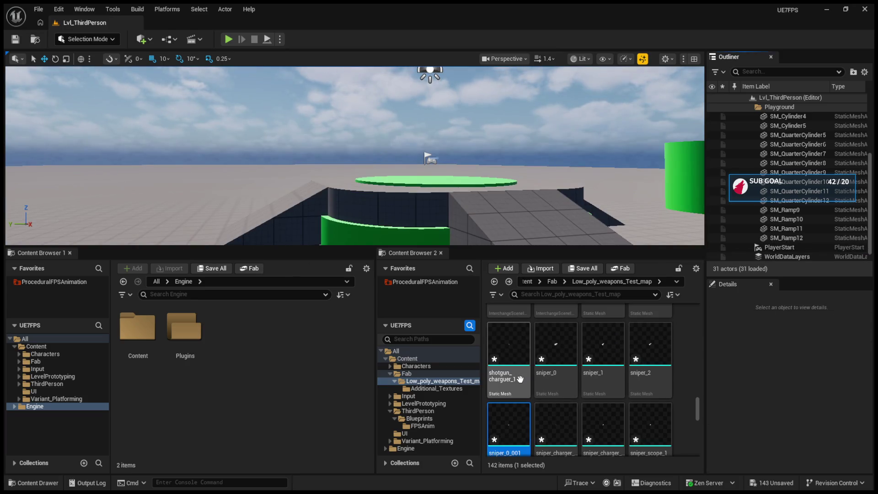
- Open the Cilindro mesh in its own editor tab
scroll(519, 375, "up", 10)
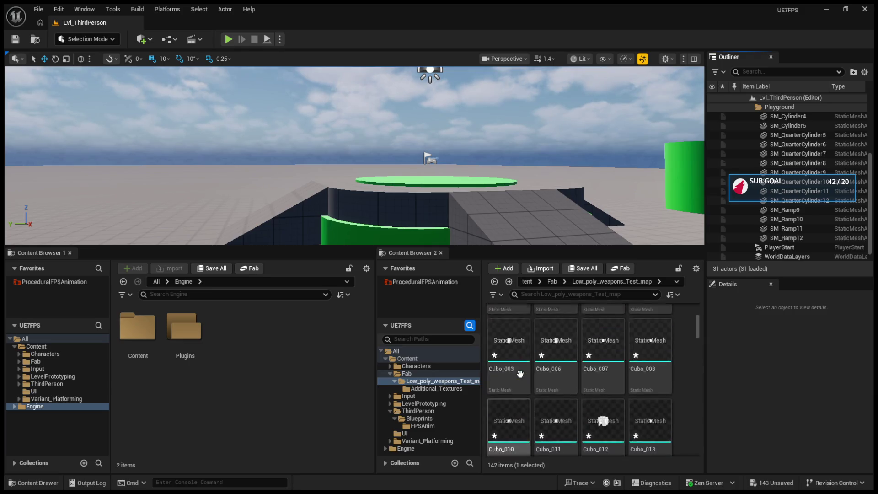
scroll(601, 397, "up", 2)
left_click(553, 336)
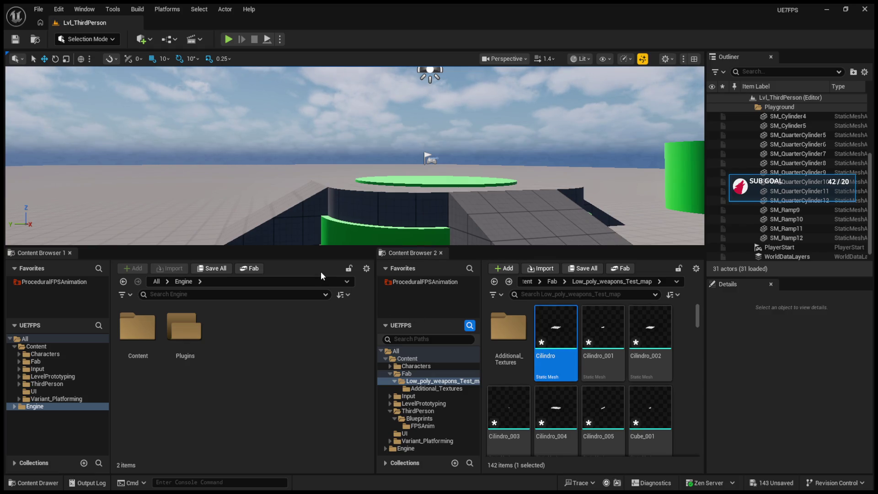
left_click(168, 24)
left_click(88, 26)
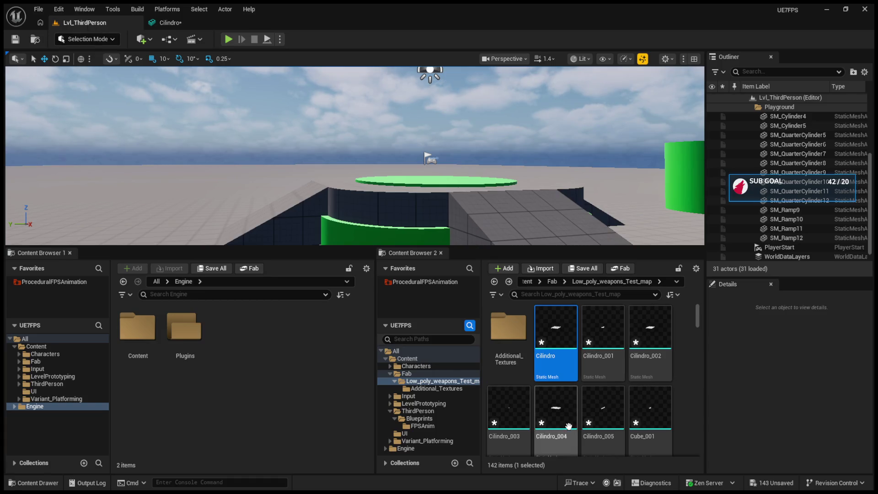
- Open the Cubo mesh editor and return to Lvl_ThirdPerson
scroll(597, 415, "down", 2)
left_click(567, 401)
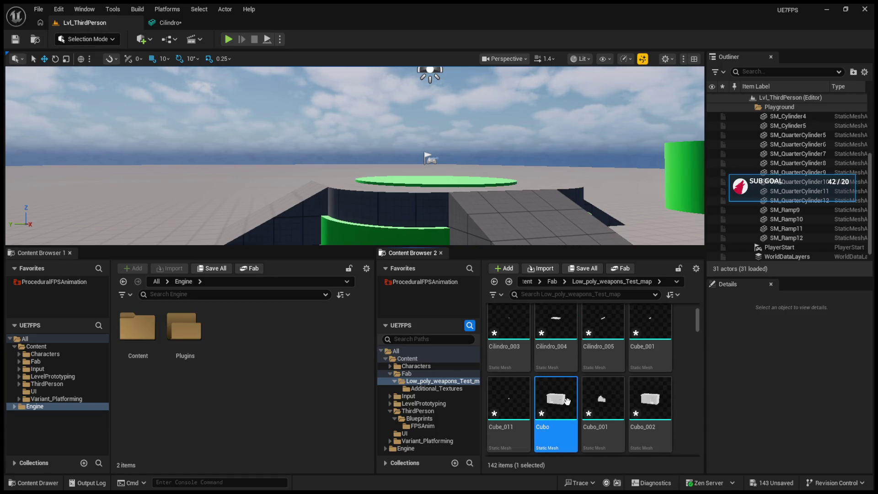
double_click(567, 402)
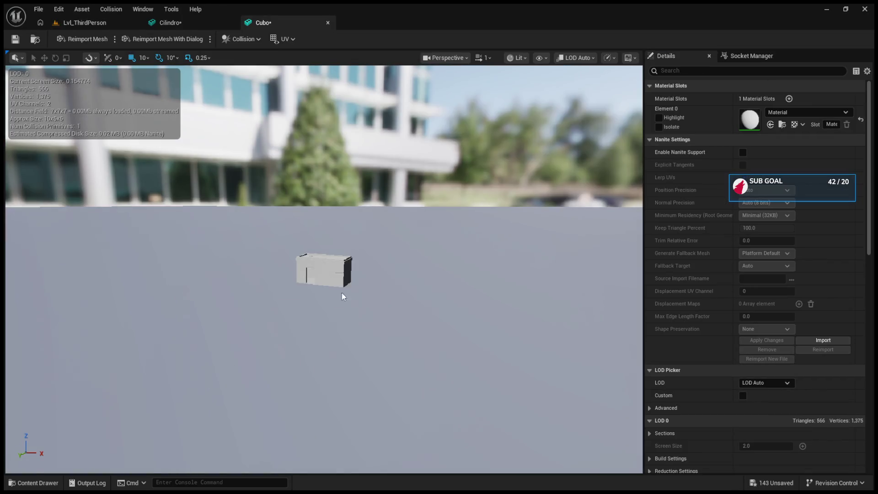
left_click(87, 22)
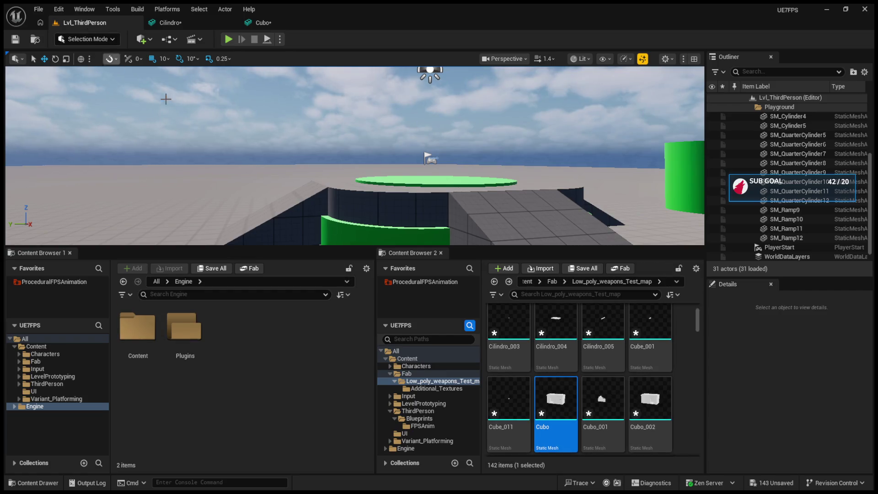
- Open the pistol_1 mesh, return to the level, and collapse the Low_poly_weapons_Test_map folder
scroll(610, 368, "down", 5)
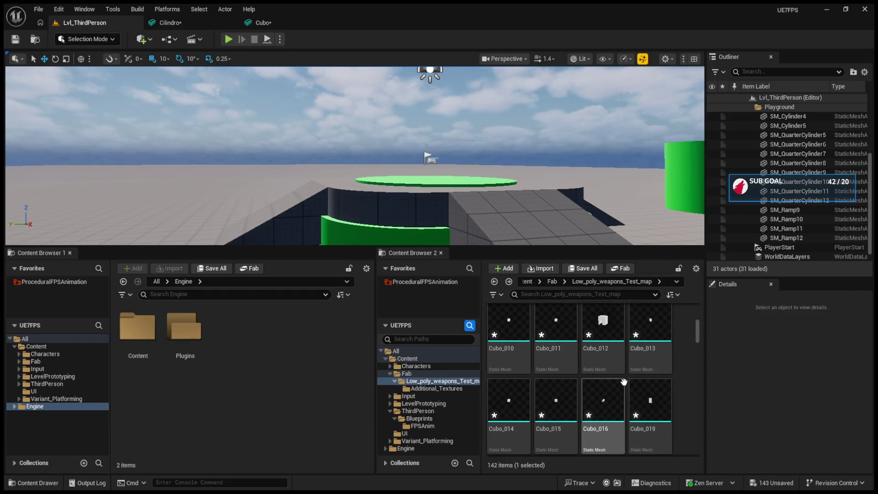
scroll(624, 382, "down", 8)
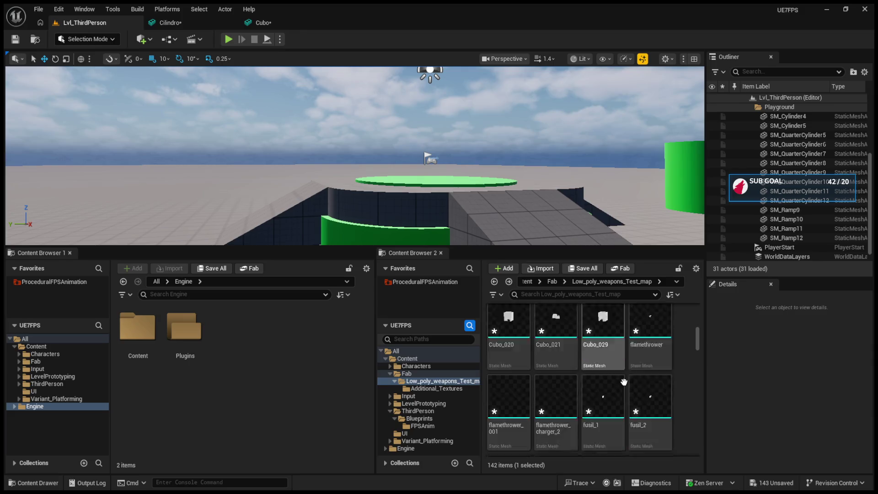
scroll(624, 382, "down", 1)
scroll(625, 382, "down", 3)
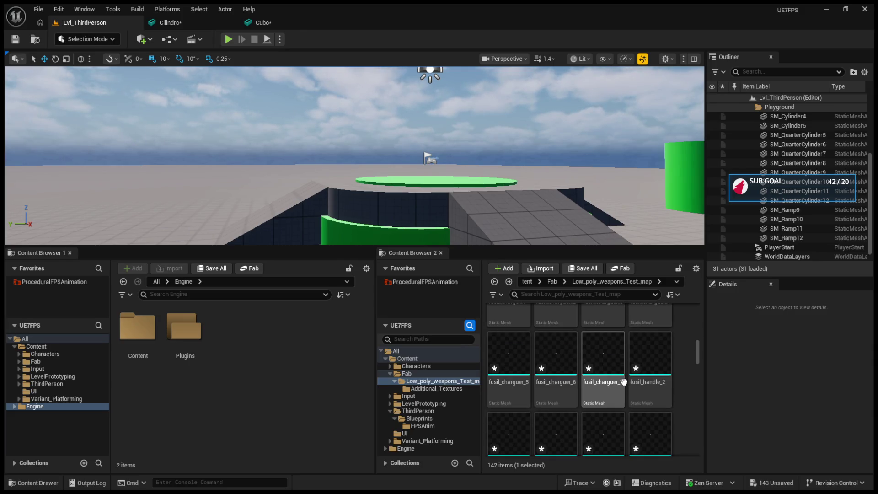
scroll(666, 389, "down", 4)
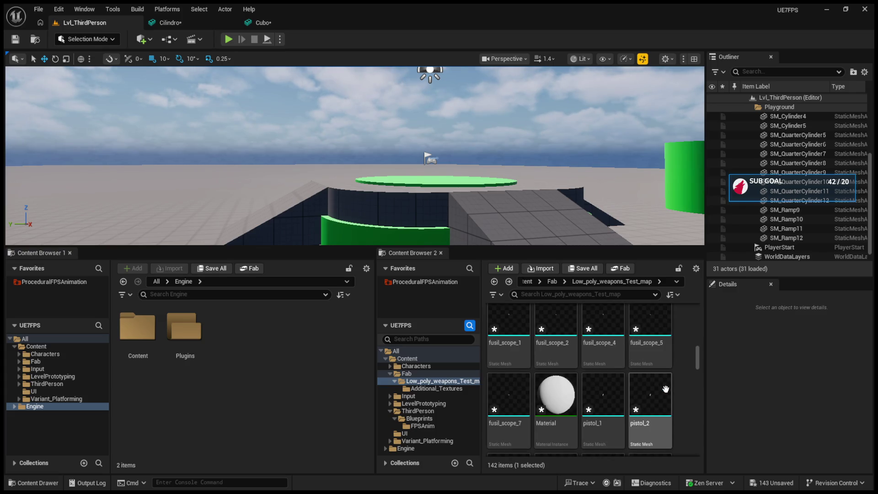
scroll(666, 389, "down", 3)
left_click(613, 377)
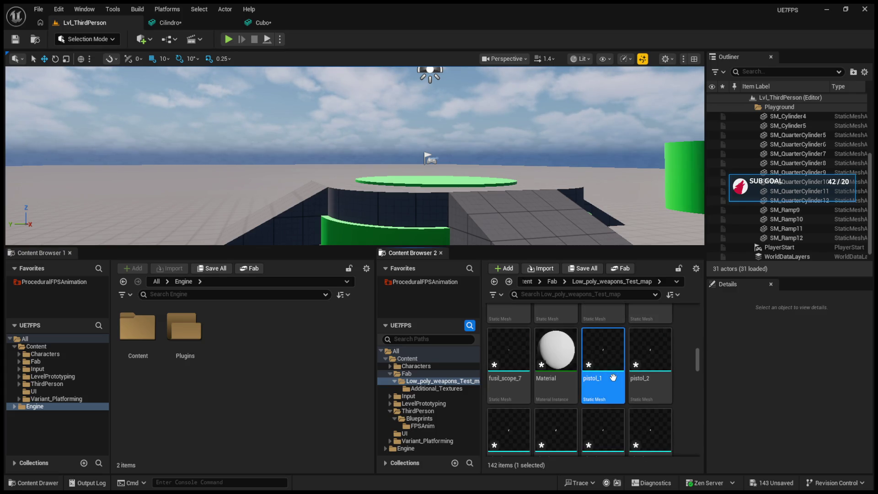
double_click(607, 369)
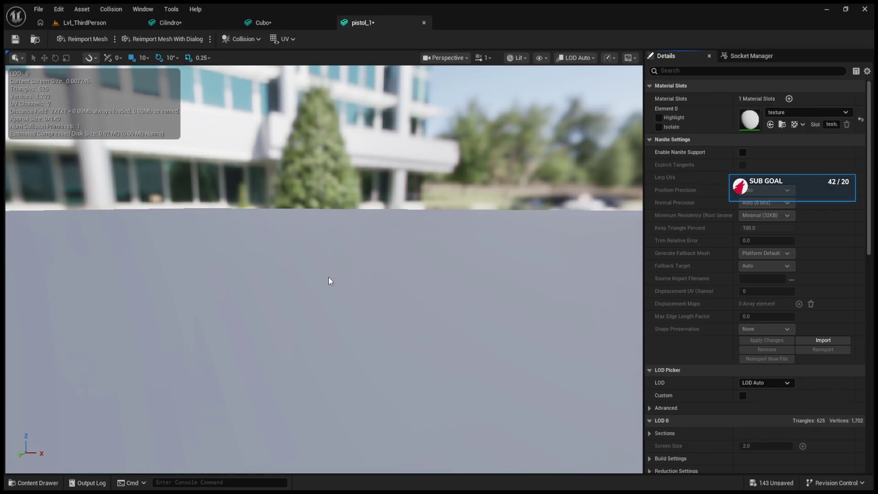
left_click(82, 23)
left_click(426, 376)
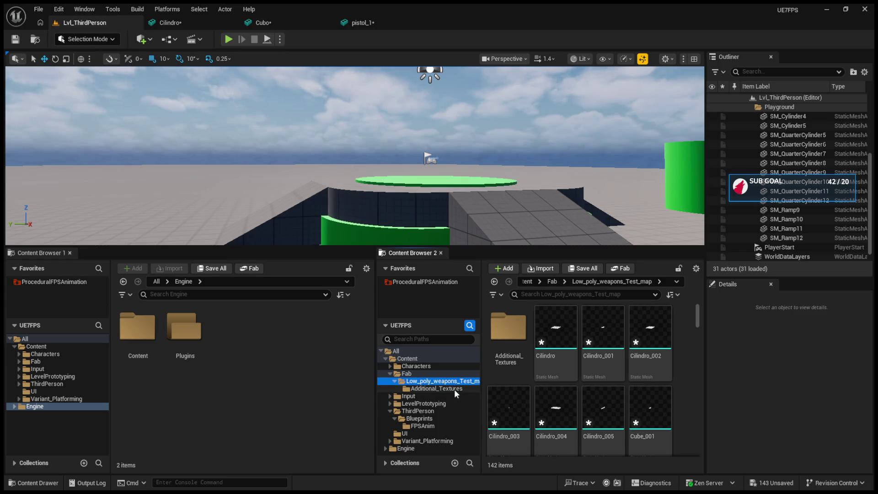
left_click(395, 382)
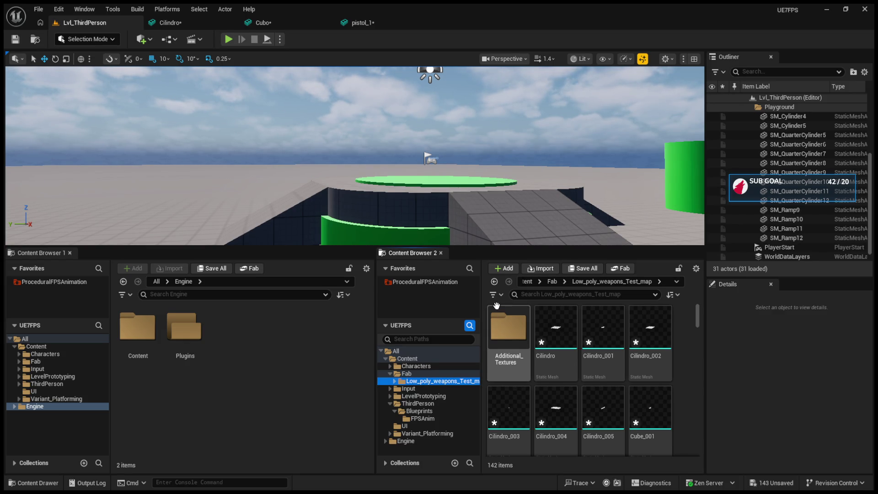
- Select the Fab folder in Content Browser 2 and re-expand it to reveal Low_poly_weapons_Test_map
left_click(396, 374)
left_click(391, 374)
left_click(391, 374)
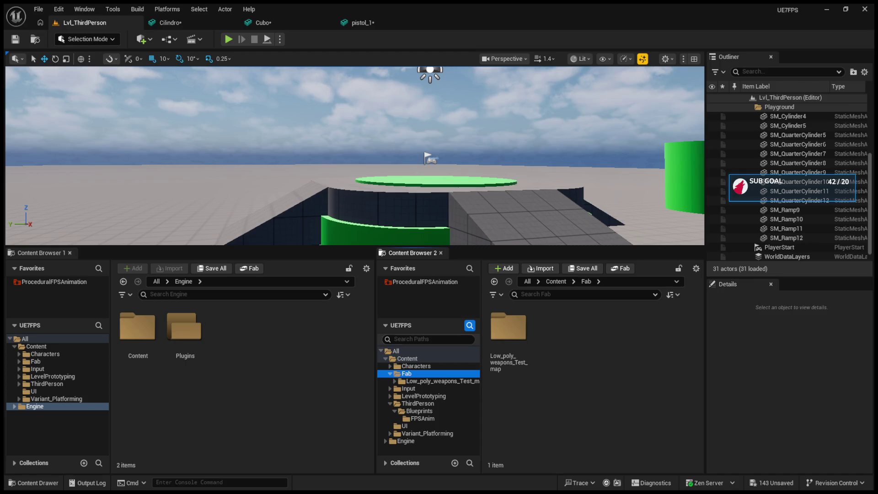
- Collapse the Fab folder and minimize the Unreal Editor to reach the Epic Games Launcher
double_click(408, 373)
left_click(413, 366)
left_click(409, 374)
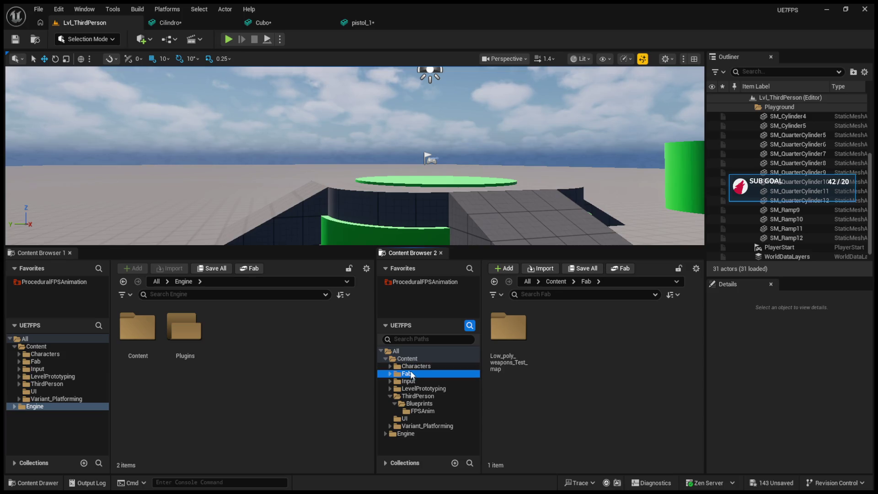
left_click(862, 11)
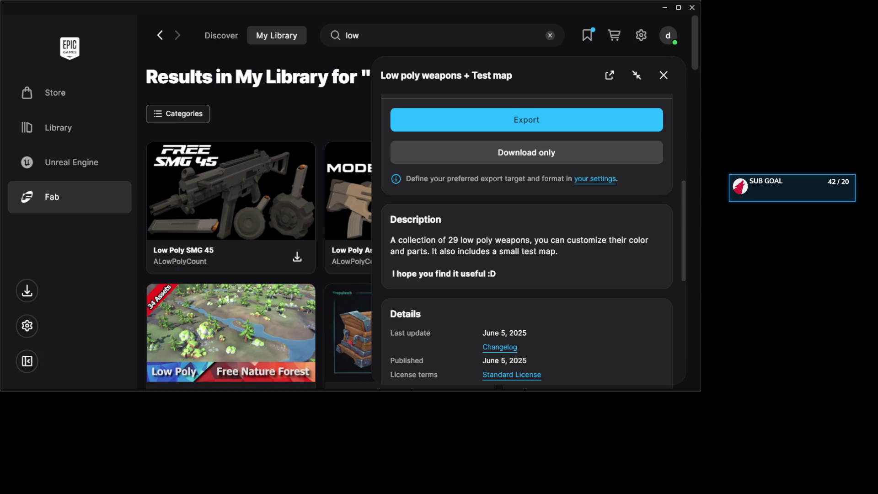
- Close the Low poly weapons details and filter the 'low' results to Unreal Engine format
left_click(664, 75)
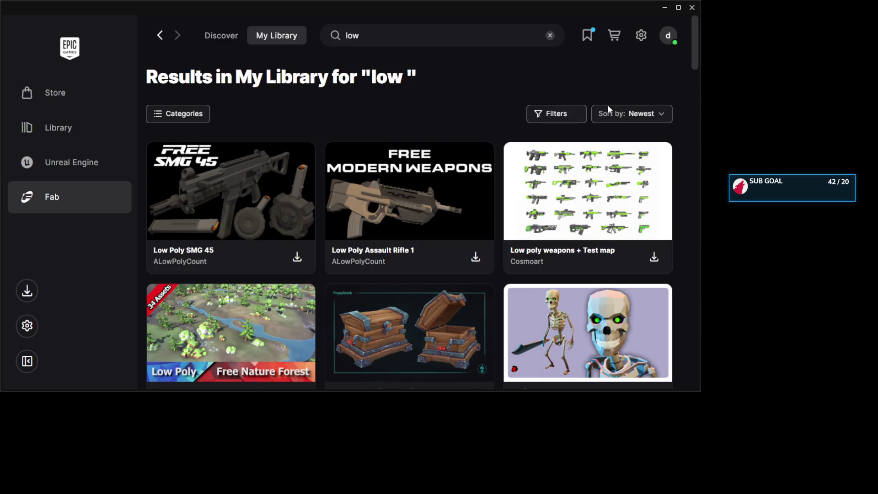
left_click(542, 115)
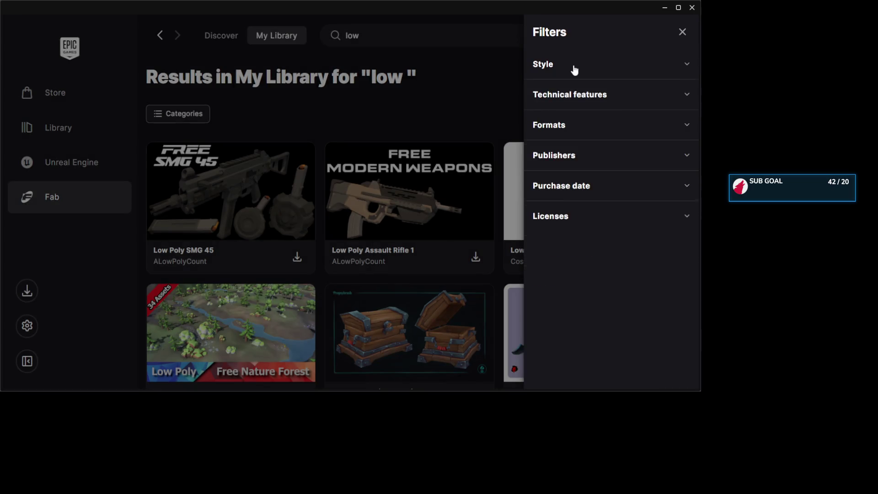
left_click(576, 100)
left_click(576, 100)
left_click(572, 132)
left_click(539, 187)
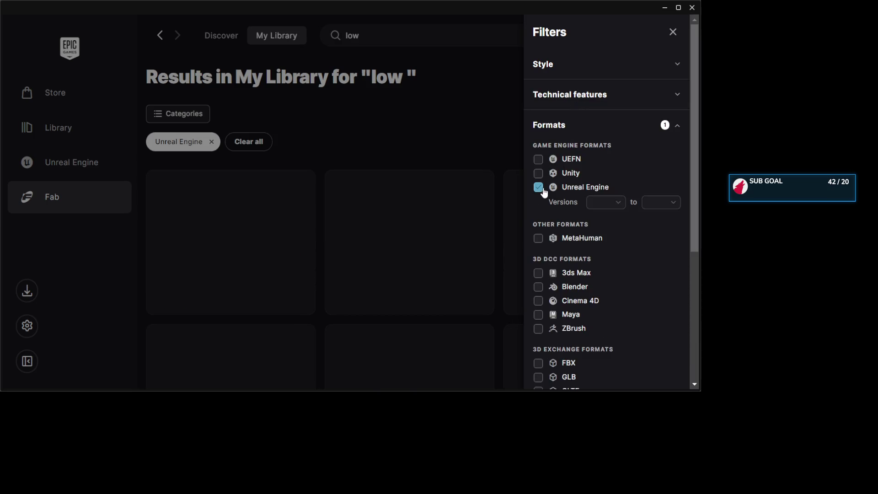
left_click(490, 128)
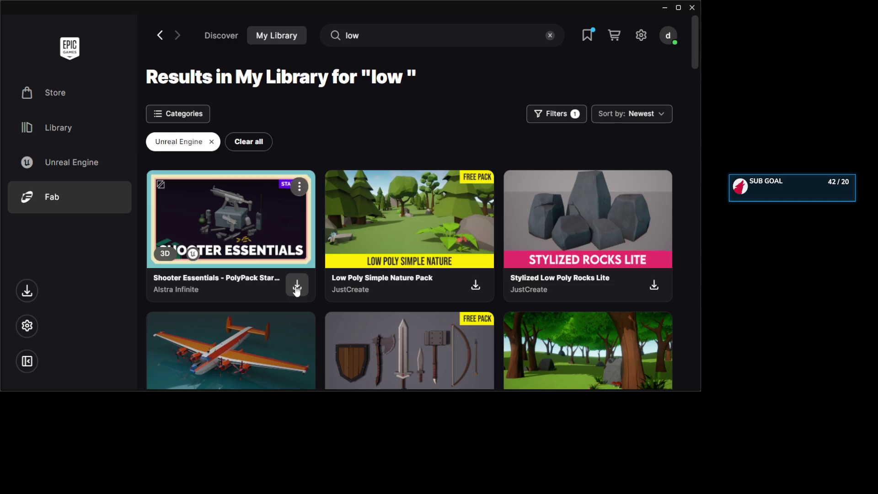
- Scroll through the filtered Unreal Engine results down to Low Poly Nature
scroll(297, 289, "down", 8)
scroll(296, 295, "up", 5)
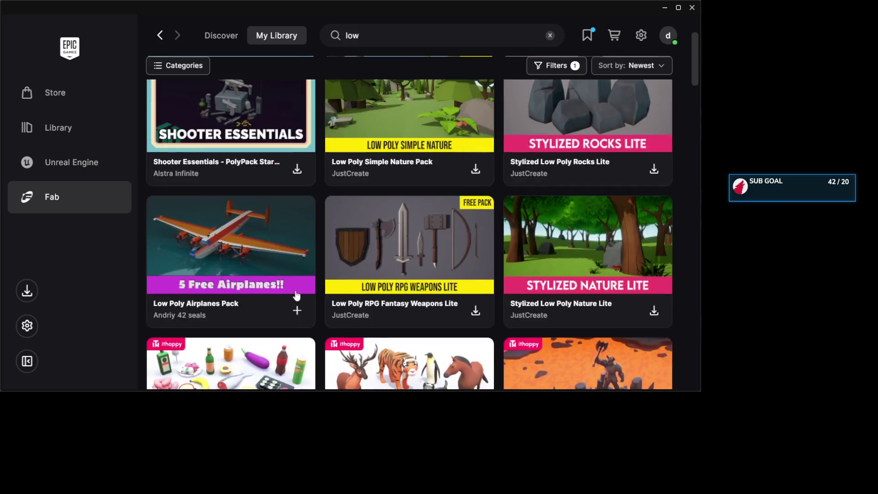
scroll(297, 295, "up", 3)
scroll(297, 280, "down", 10)
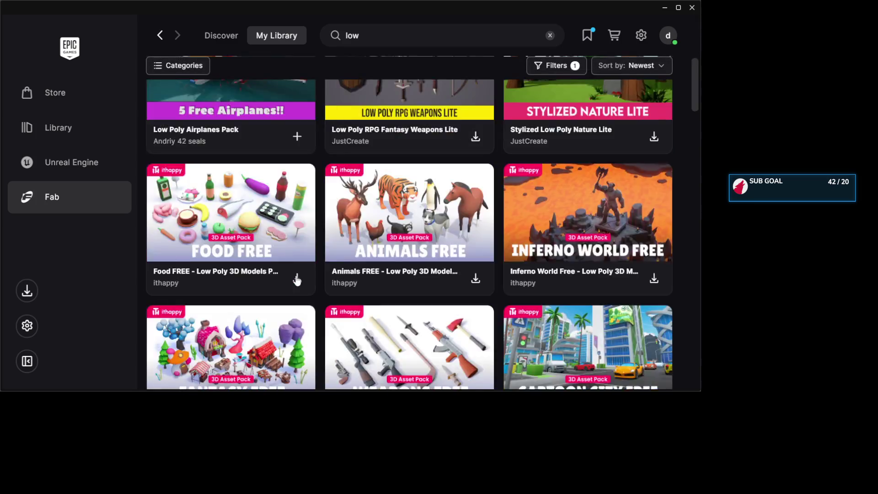
scroll(297, 280, "down", 3)
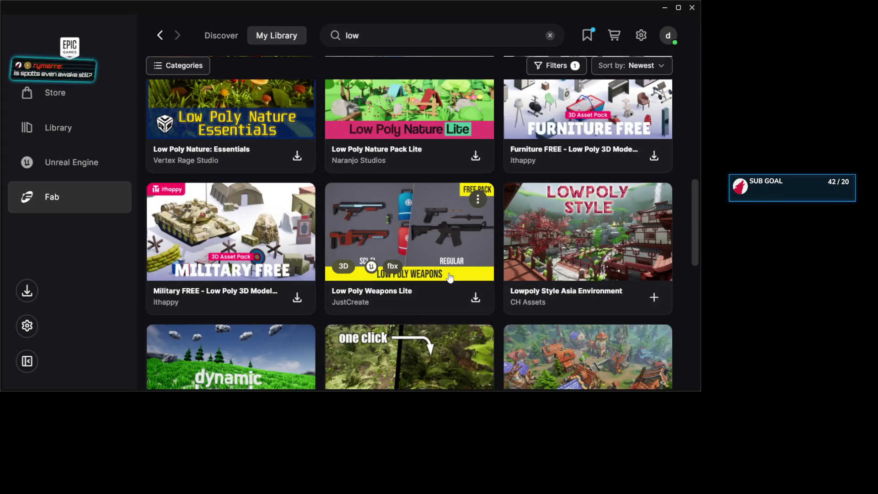
scroll(451, 277, "up", 4)
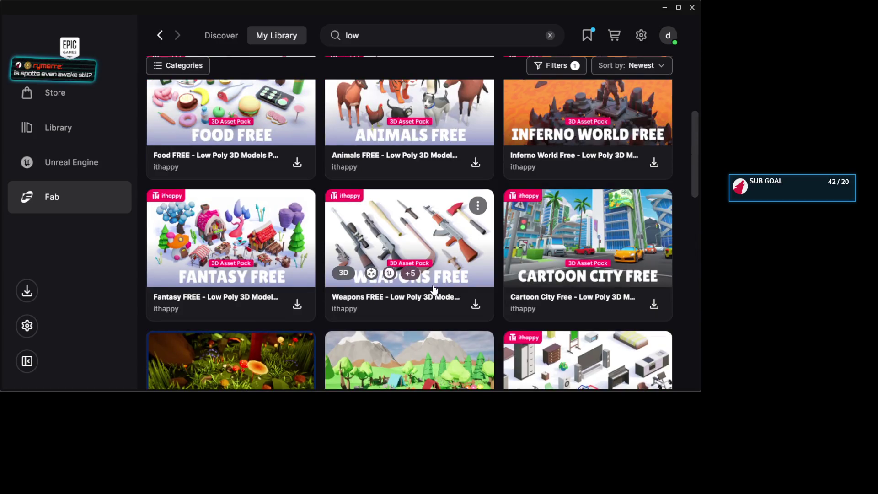
scroll(434, 290, "down", 6)
scroll(435, 290, "down", 1)
scroll(434, 289, "up", 3)
scroll(434, 290, "down", 4)
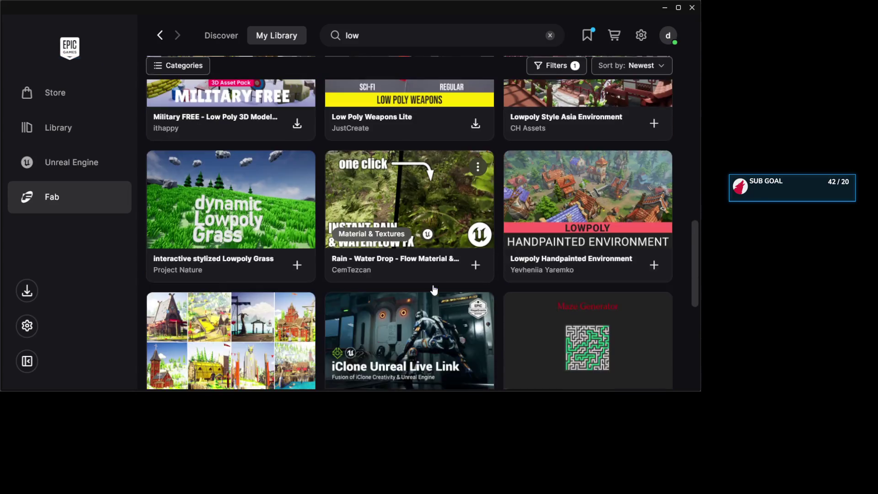
scroll(434, 290, "down", 5)
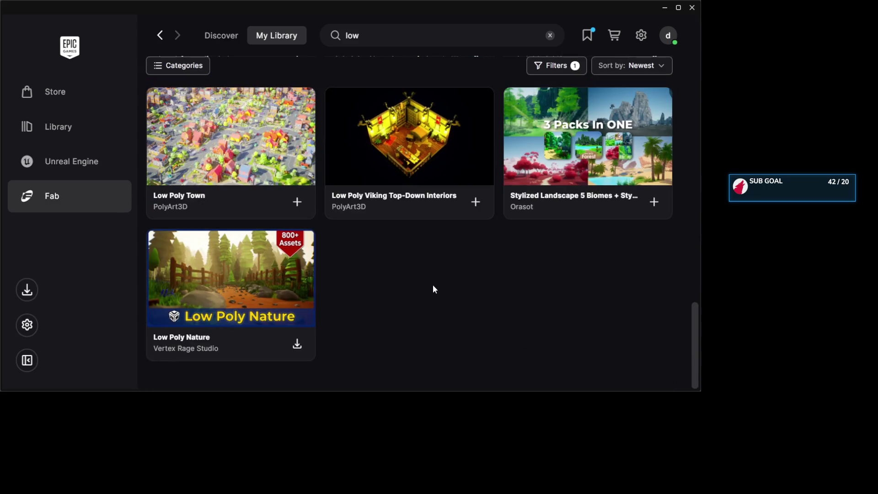
scroll(434, 289, "up", 15)
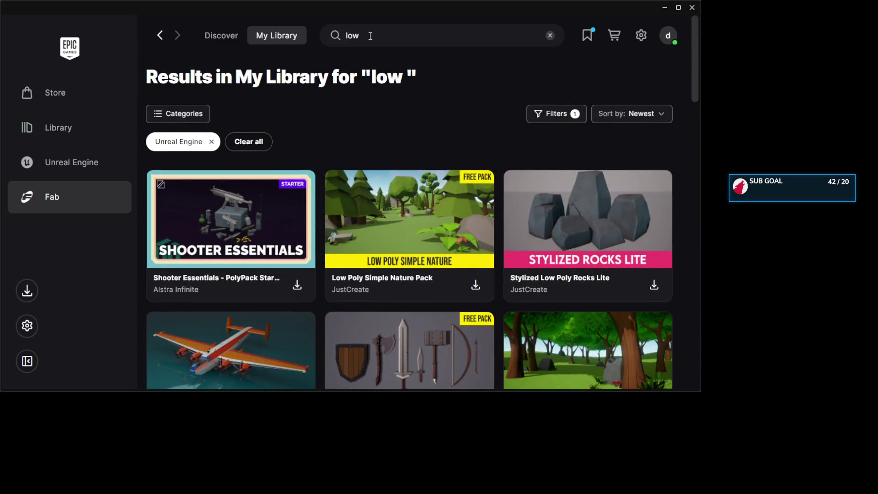
- Replace the library search term with 'weapon' and run the search
left_click(371, 36)
key("ctrl+a")
key("BackSpace")
type("weapon")
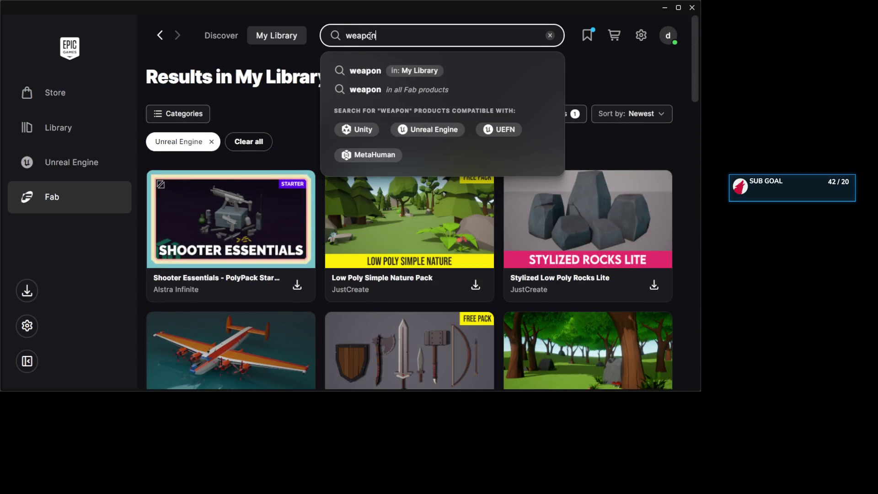
key("Return")
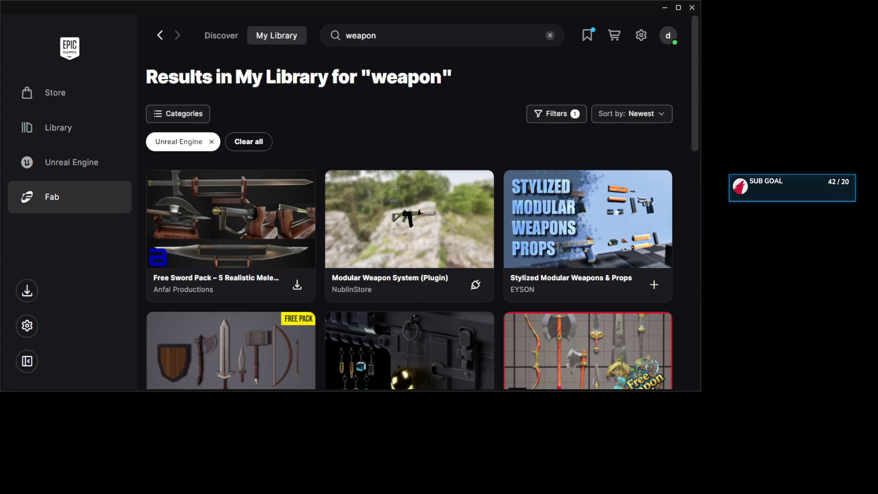
- Browse the weapon results and open the Low Poly Weapons Lite details
scroll(498, 141, "down", 3)
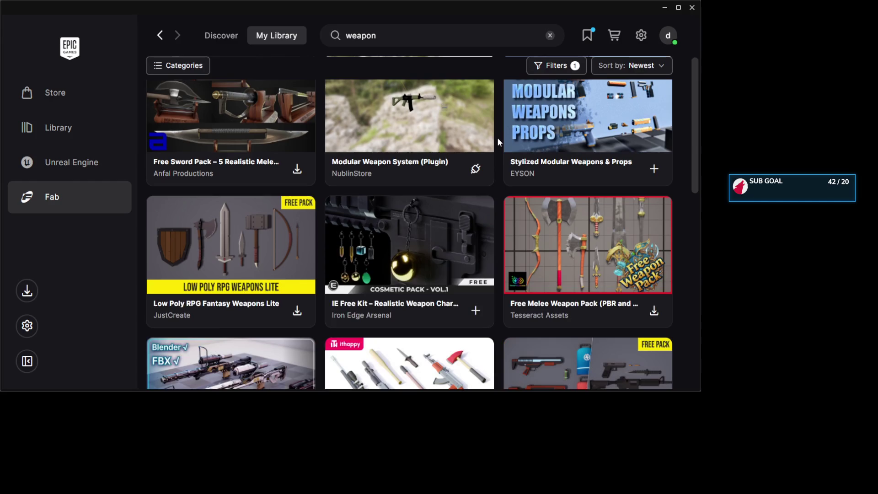
scroll(478, 236, "down", 4)
mouse_move(478, 235)
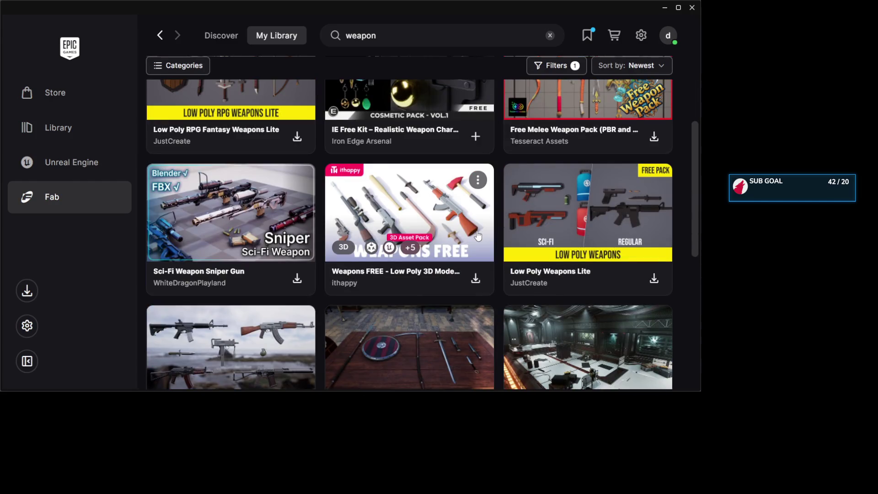
scroll(478, 235, "down", 3)
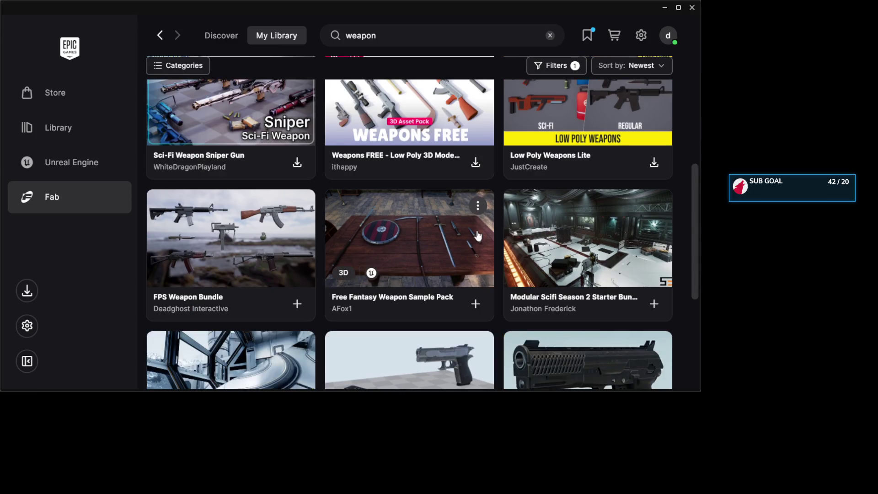
scroll(478, 235, "down", 5)
scroll(478, 236, "up", 4)
scroll(478, 236, "up", 4)
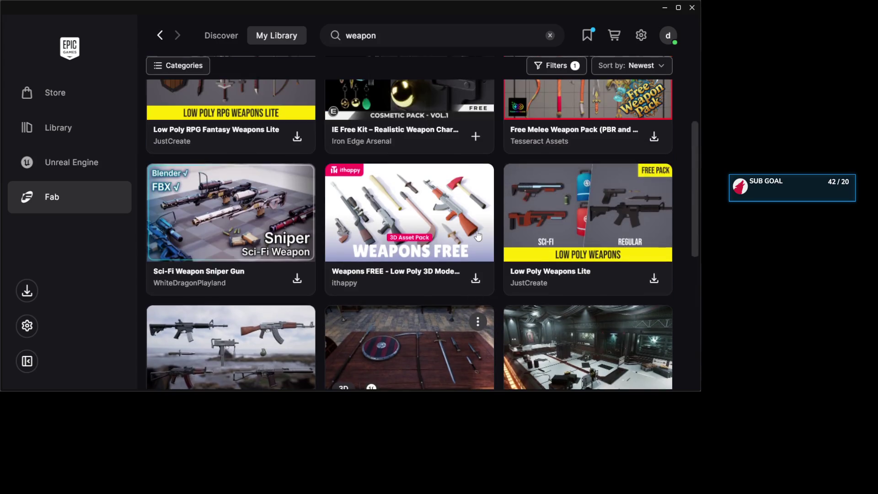
scroll(478, 235, "down", 1)
scroll(478, 235, "up", 2)
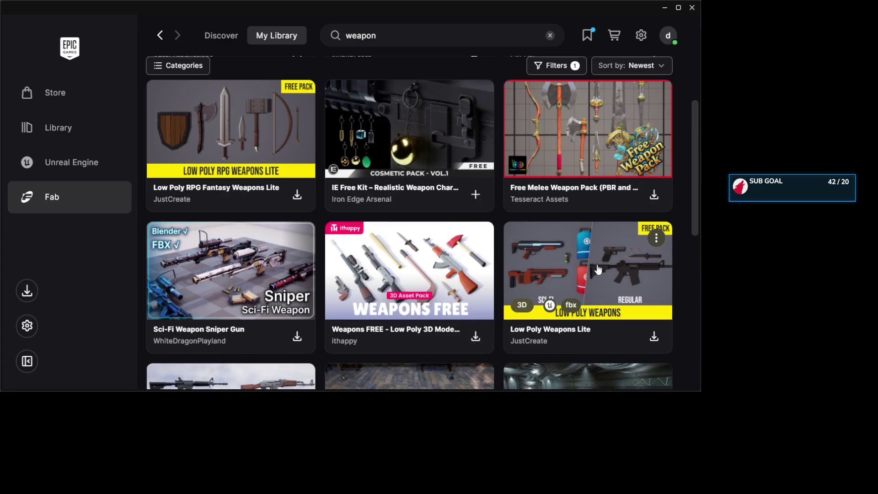
scroll(557, 265, "up", 1)
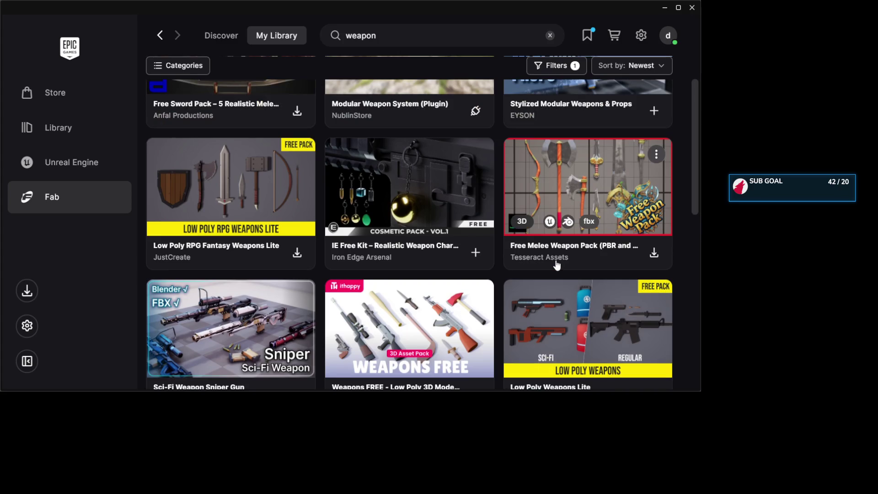
scroll(556, 265, "up", 3)
scroll(558, 267, "down", 5)
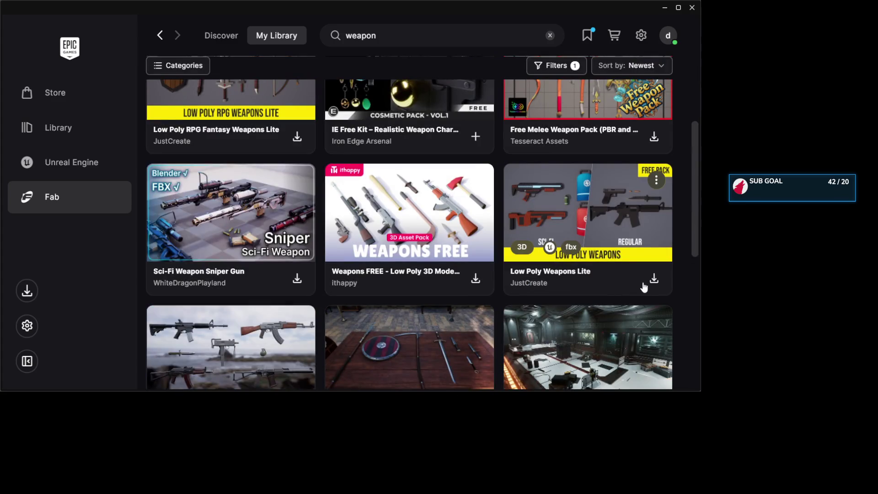
scroll(644, 287, "up", 1)
scroll(482, 169, "down", 2)
left_click(608, 145)
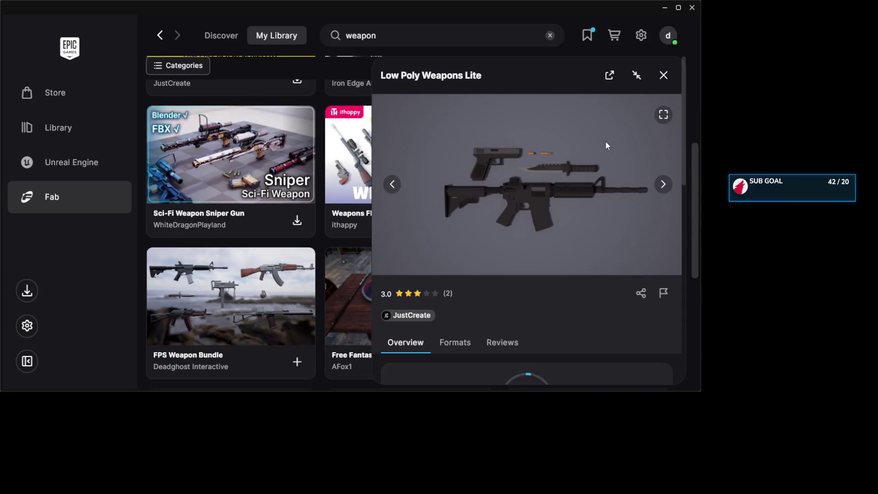
scroll(531, 235, "down", 5)
scroll(531, 233, "up", 2)
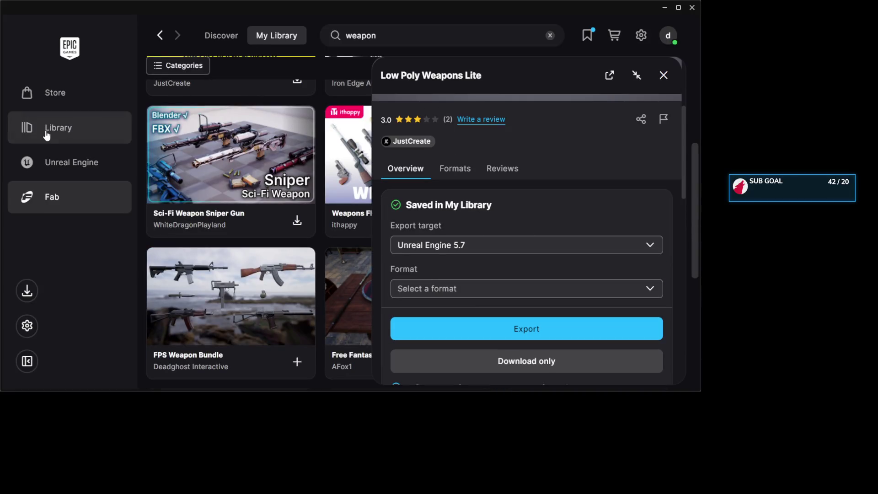
- On the Library's Unreal Engine page, filter the Fab Library section by 'weapon'
left_click(46, 132)
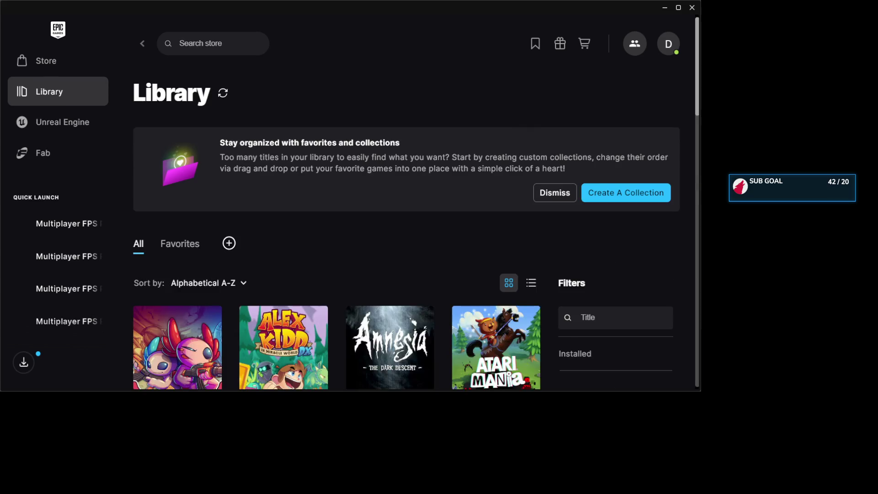
left_click(58, 127)
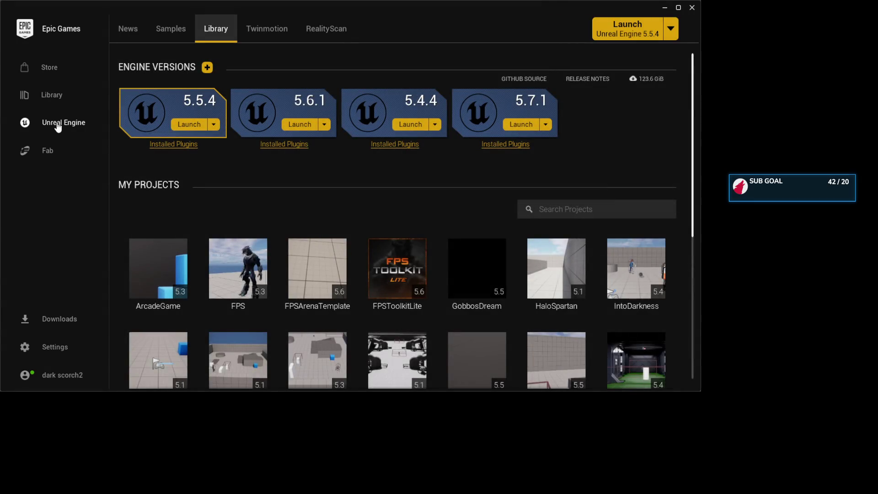
scroll(267, 195, "down", 2)
scroll(412, 284, "down", 2)
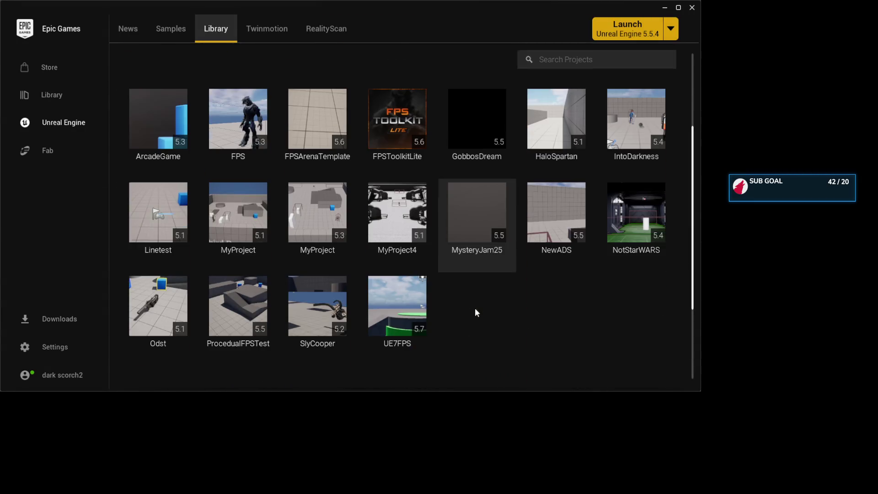
scroll(436, 305, "down", 4)
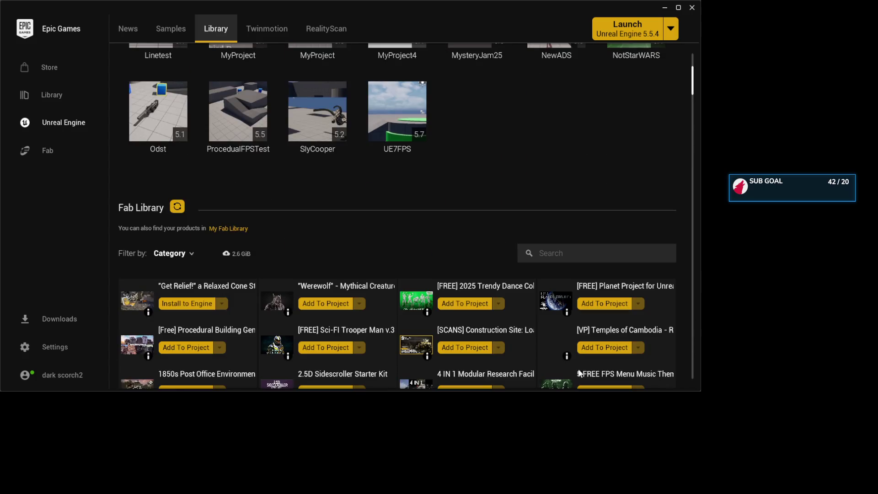
left_click(567, 257)
type("weapo")
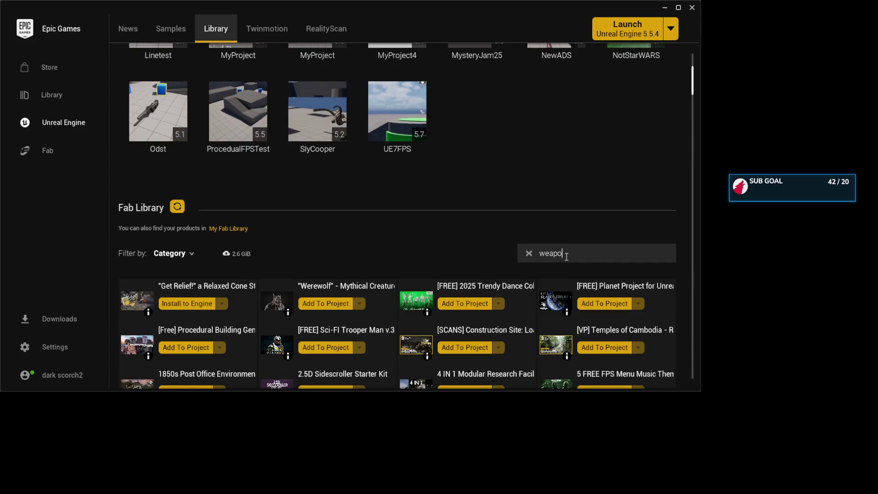
type("n")
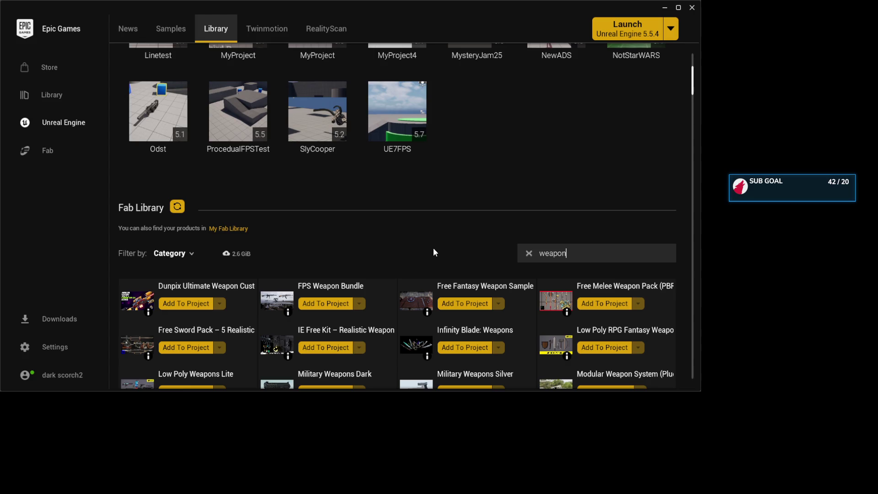
scroll(409, 256, "down", 2)
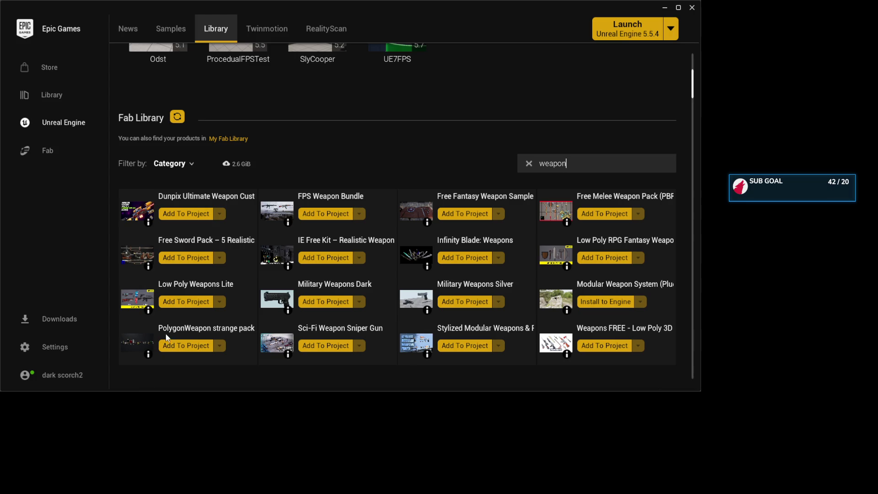
- View the PolygonWeapon strange pack on Fab, then return to the Unreal Engine library page
left_click(144, 342)
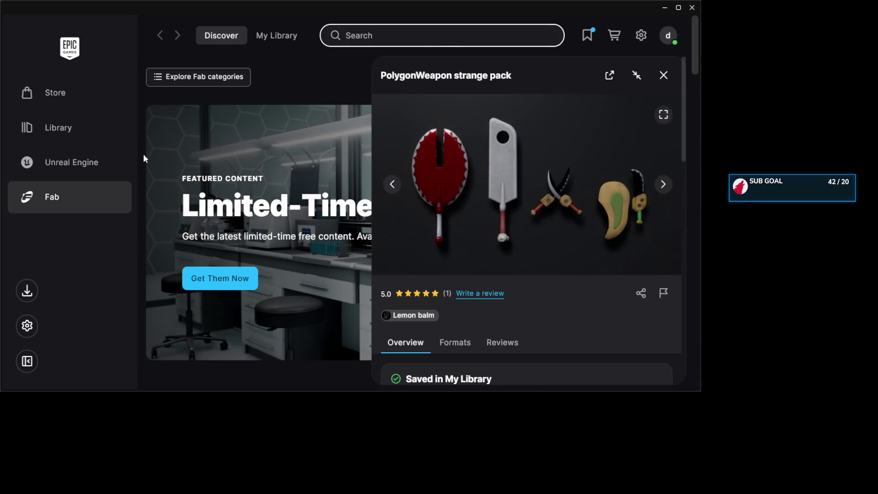
left_click(102, 167)
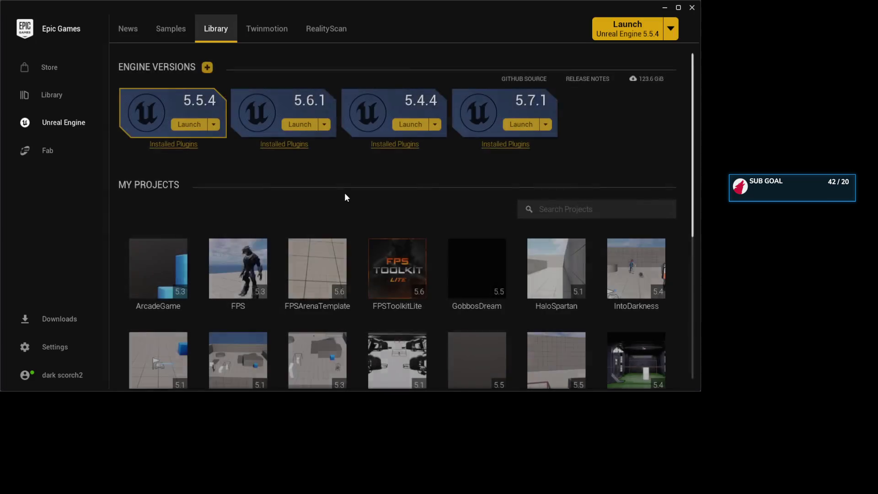
scroll(443, 268, "down", 5)
- Launch the UE7FPS project and scroll back to the Fab Library weapon results
left_click(385, 289)
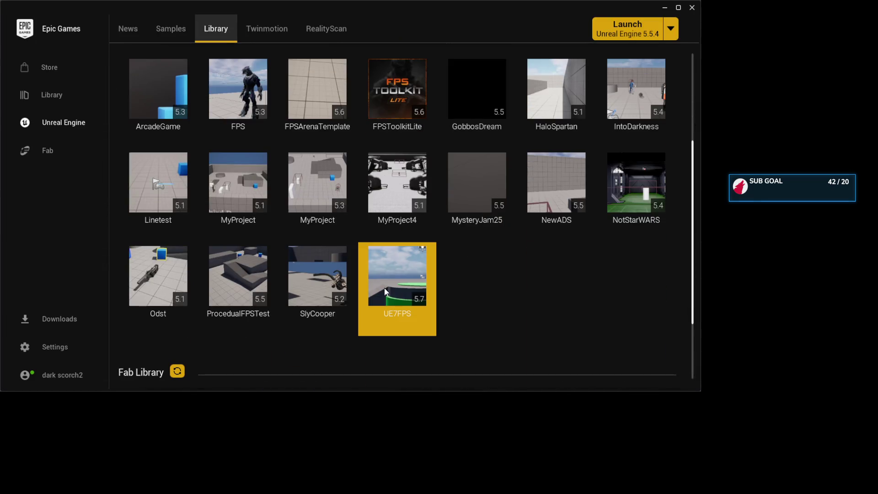
double_click(385, 287)
scroll(406, 215, "down", 5)
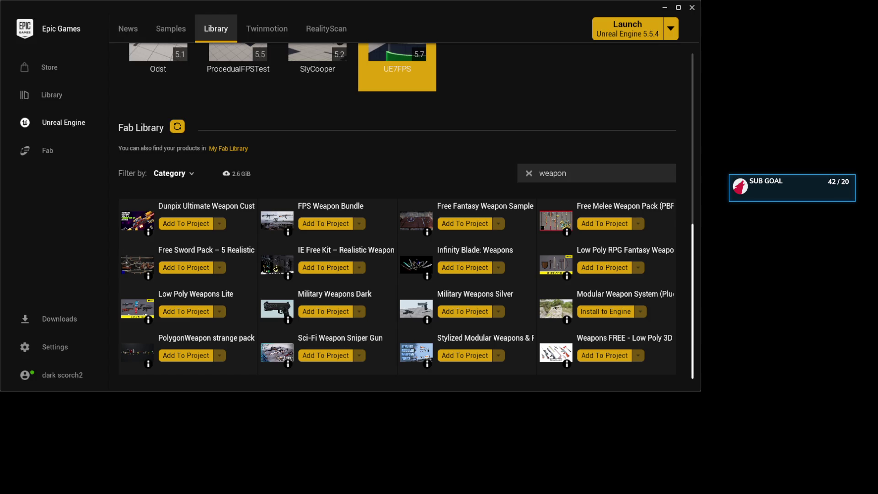
- Add Low Poly Weapons Lite to the UE7FPS project, then close the Epic Games Launcher
left_click(183, 311)
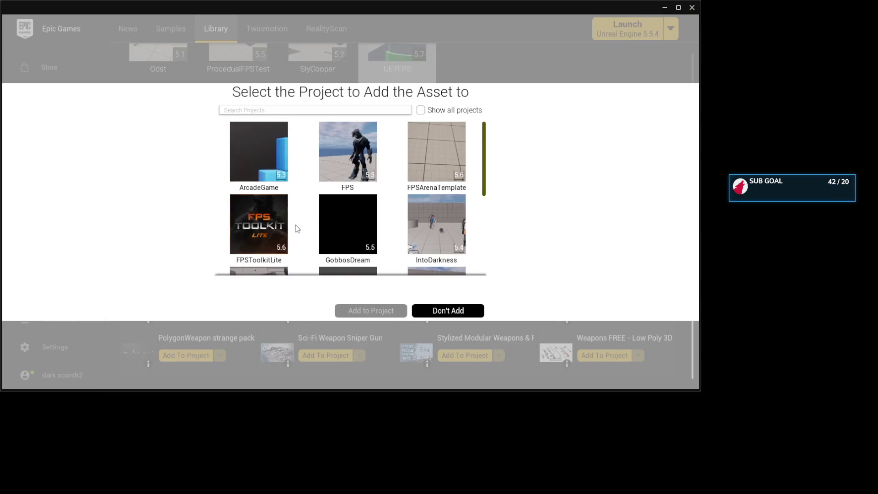
scroll(320, 214, "down", 5)
left_click(279, 242)
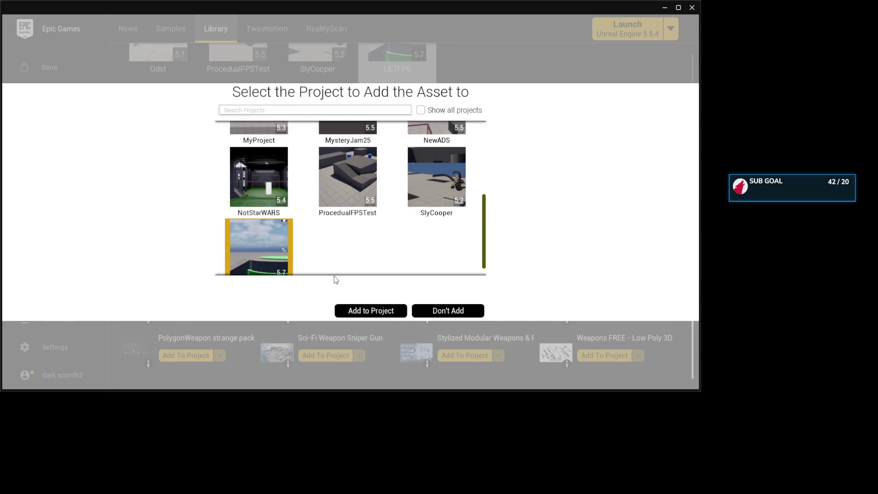
left_click(357, 308)
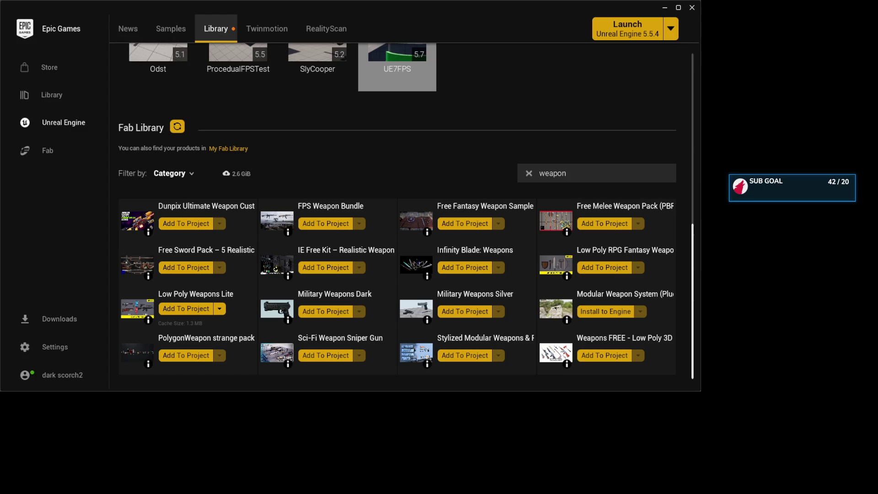
left_click(692, 7)
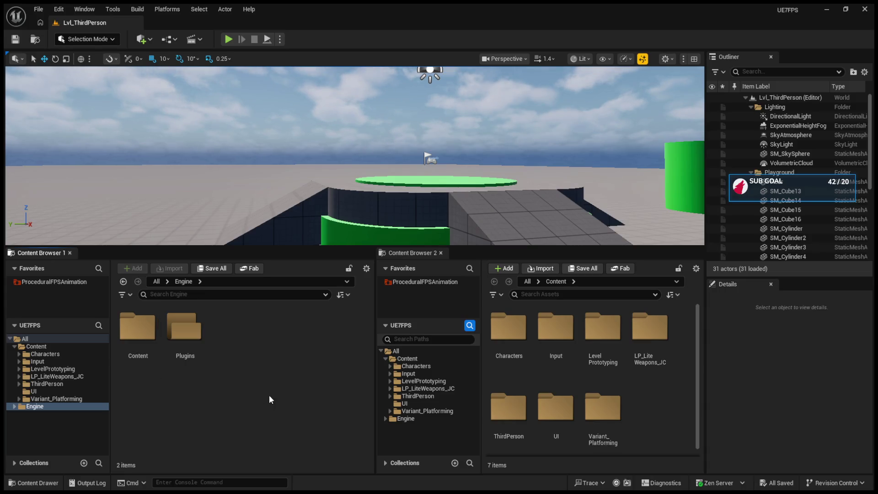
- Open the SM_Weapon_02 mesh from the LP_LiteWeapons_JC Models folder
left_click(424, 395)
left_click(438, 390)
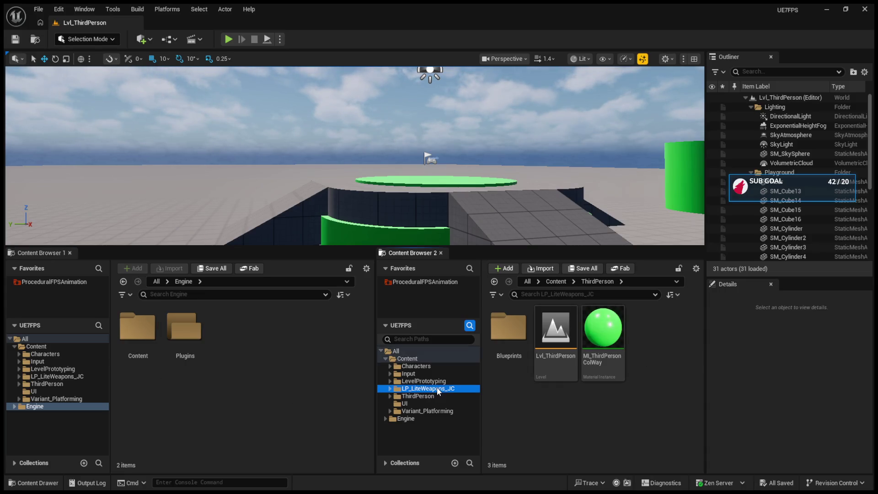
left_click(620, 340)
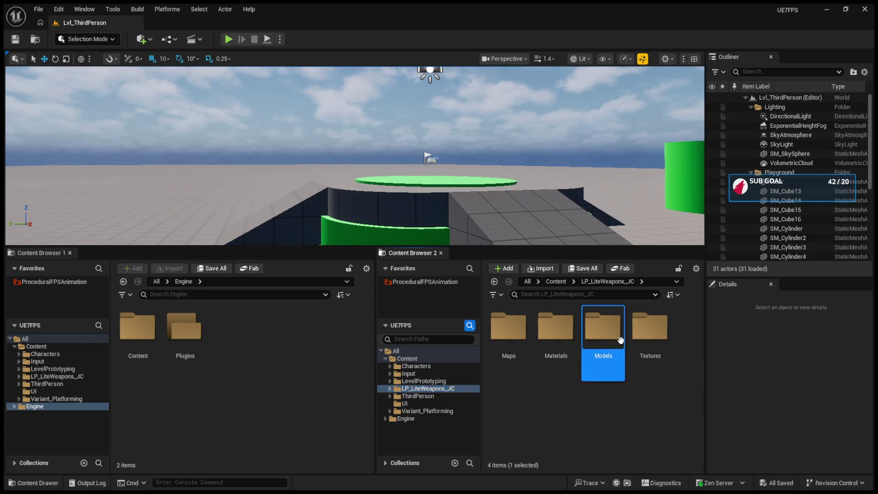
double_click(620, 339)
scroll(620, 393, "down", 1)
scroll(620, 394, "down", 3)
left_click(654, 361)
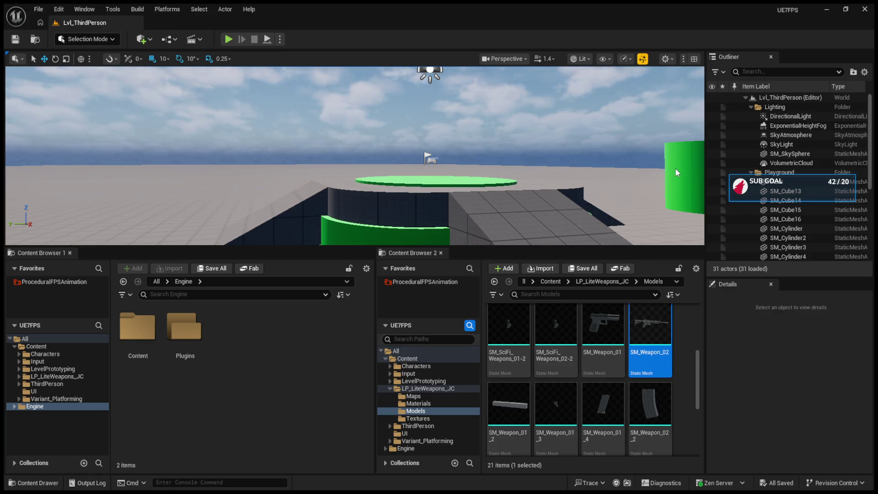
key("Return")
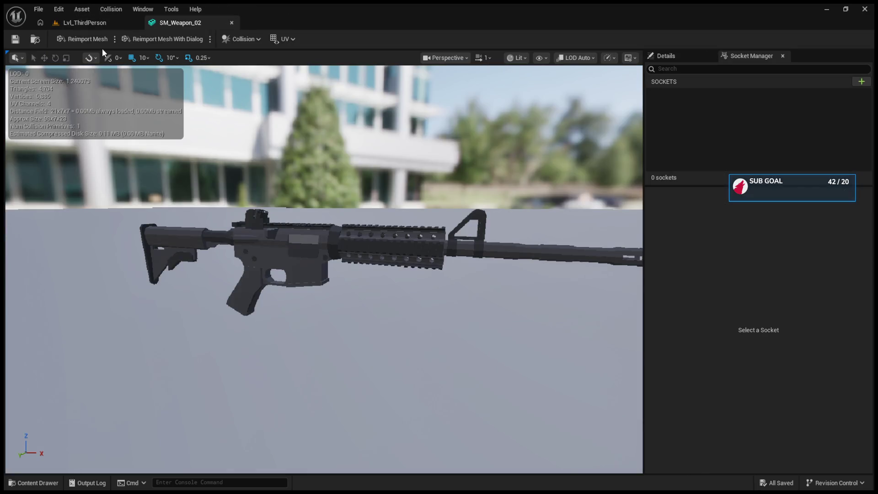
- Back in the level editor, open BP_FPSAnim_Firearm from ProceduralFPSAnimation's Blueprints folder
left_click(105, 22)
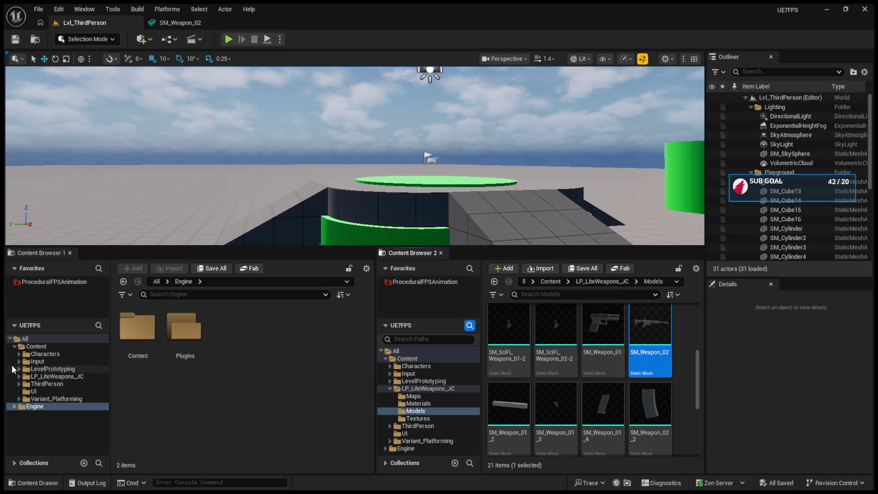
left_click(54, 282)
double_click(184, 325)
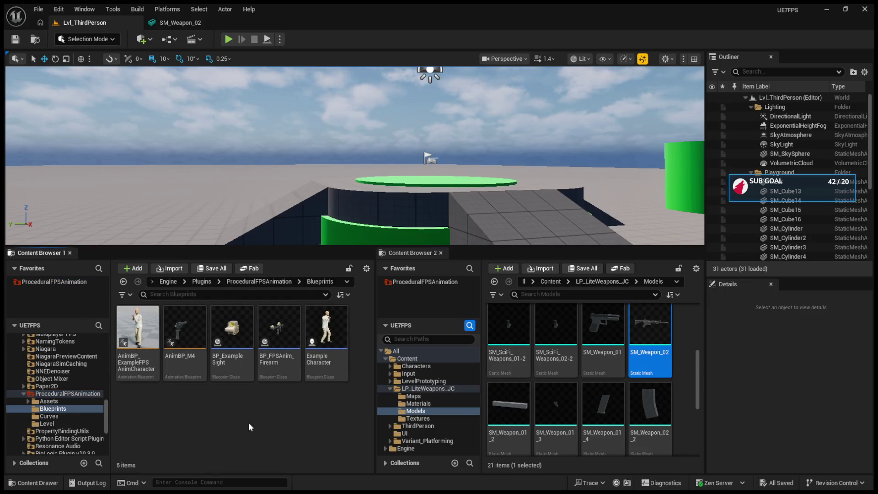
left_click(277, 343)
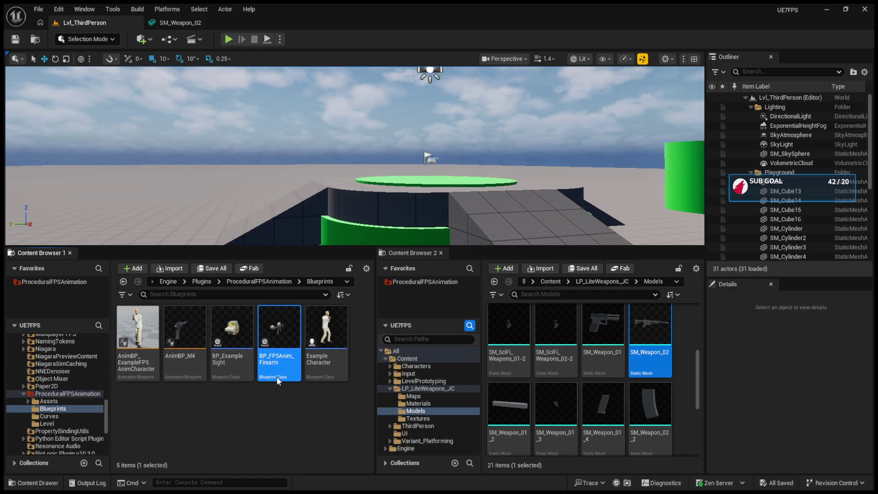
double_click(276, 377)
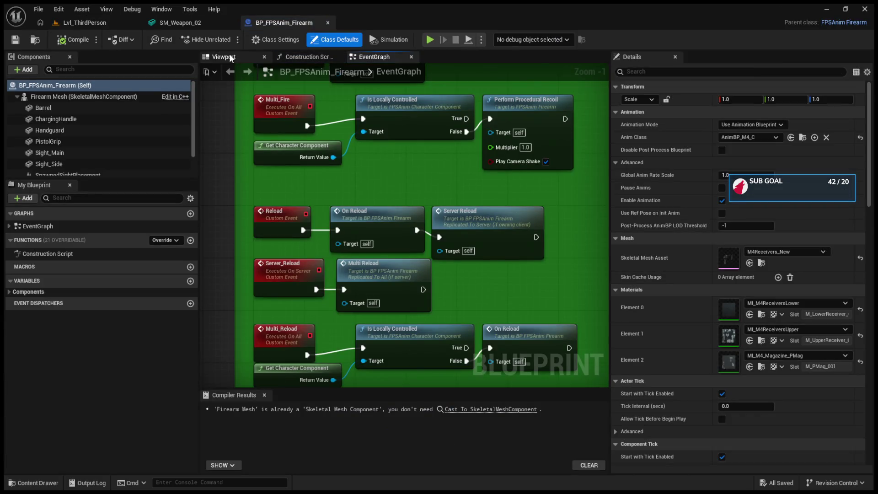
- Switch the Blueprint to its Viewport and frame the M4 rifle
left_click(230, 57)
scroll(406, 246, "down", 5)
left_click_drag(426, 256, 480, 230)
key("f")
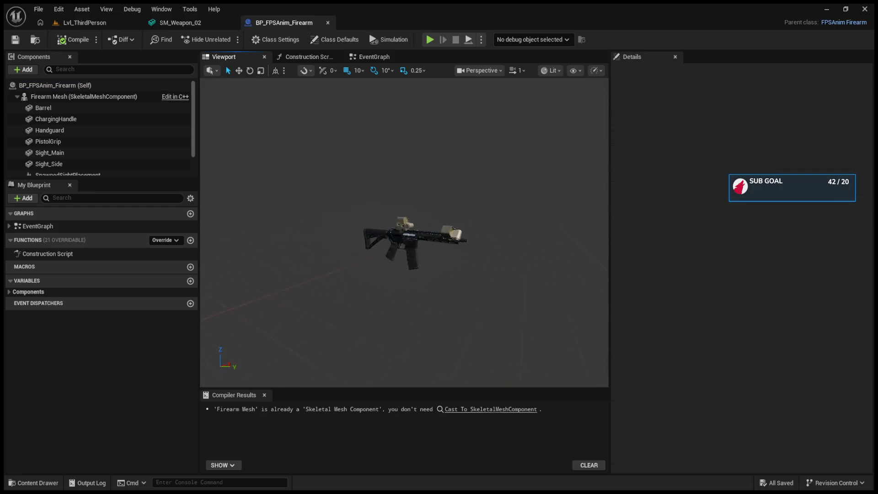
- Select the Firearm Mesh component and locate its AnimBP_M4 anim class asset
left_click(384, 286)
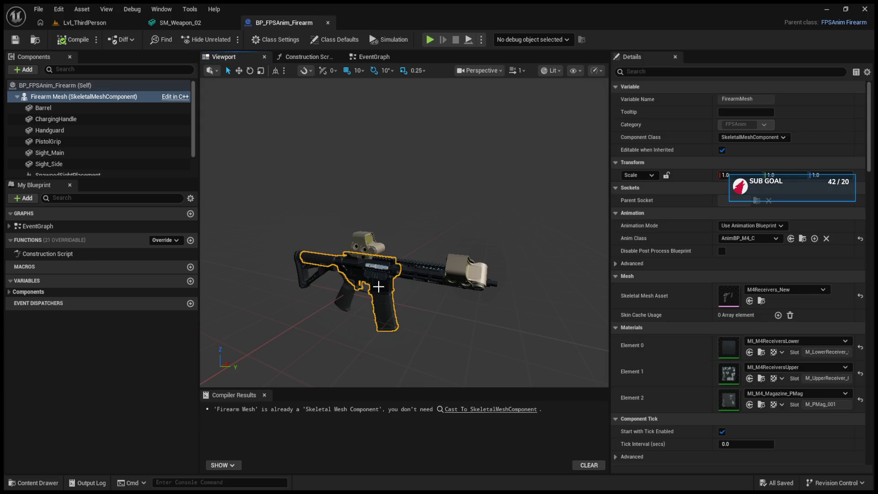
left_click(802, 238)
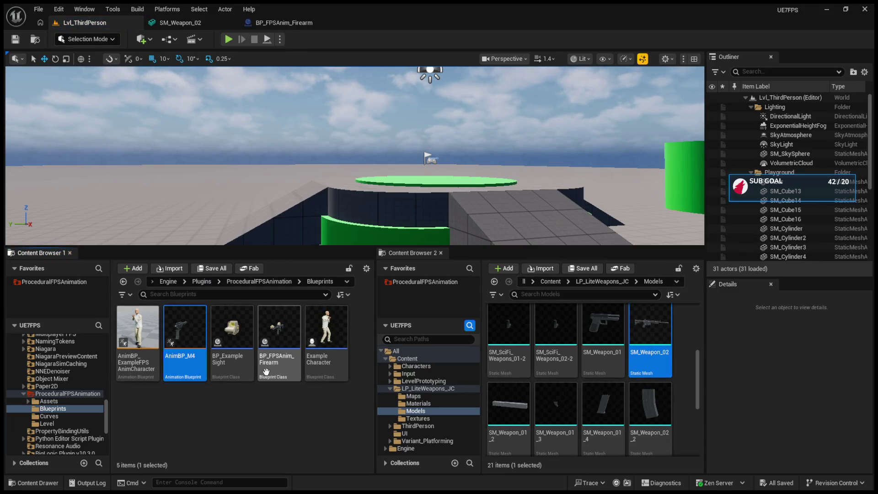
left_click(189, 26)
left_click(286, 24)
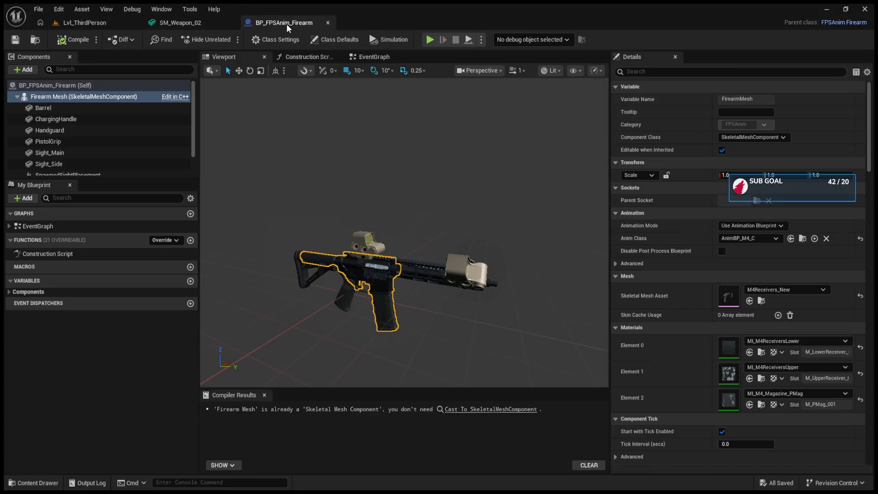
left_click(764, 301)
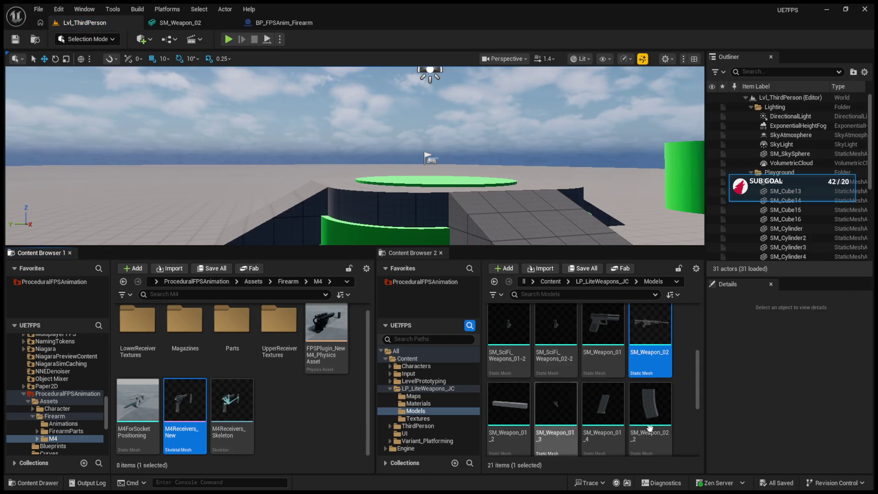
scroll(639, 407, "up", 3)
scroll(649, 389, "down", 5)
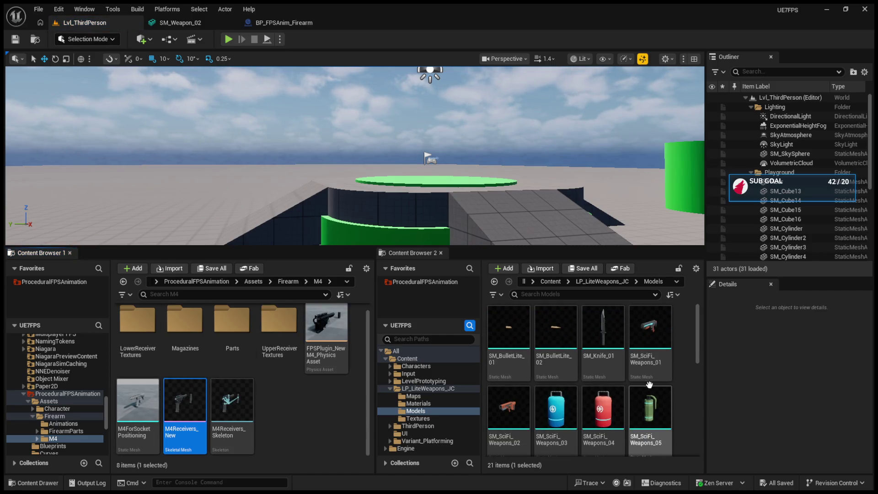
scroll(663, 353, "up", 2)
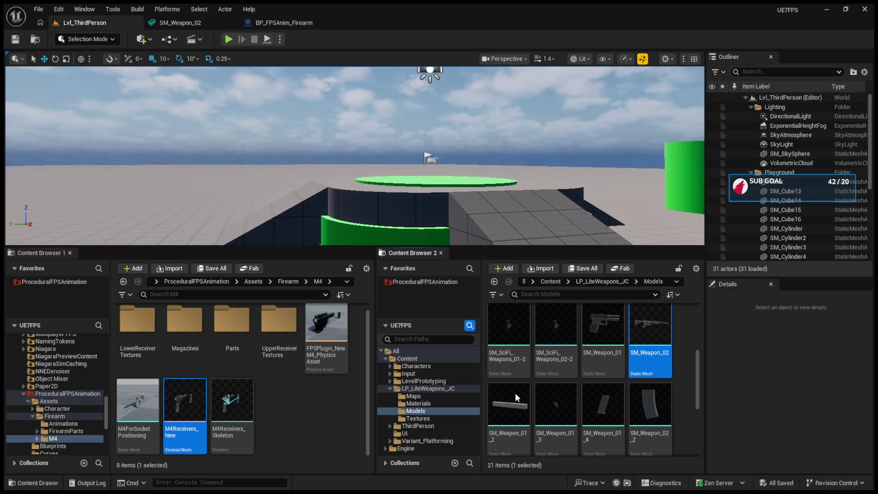
left_click(266, 18)
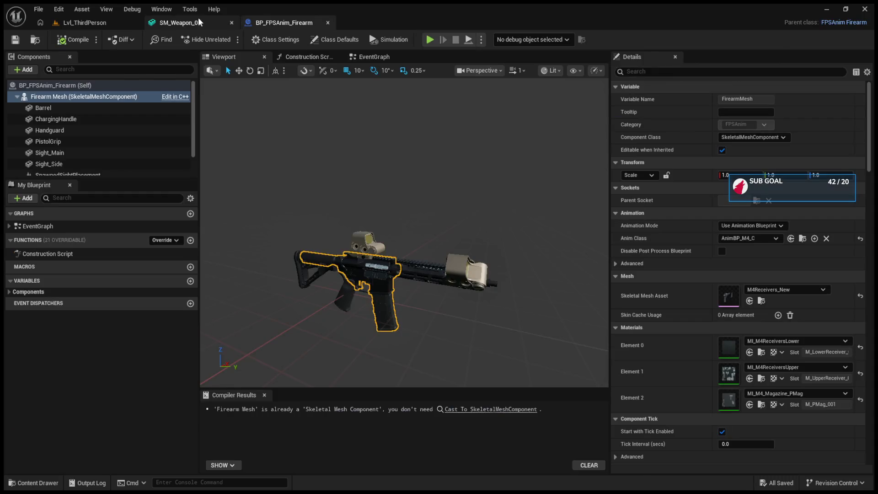
- Add a new socket named Sight to SM_Weapon_02
left_click(198, 19)
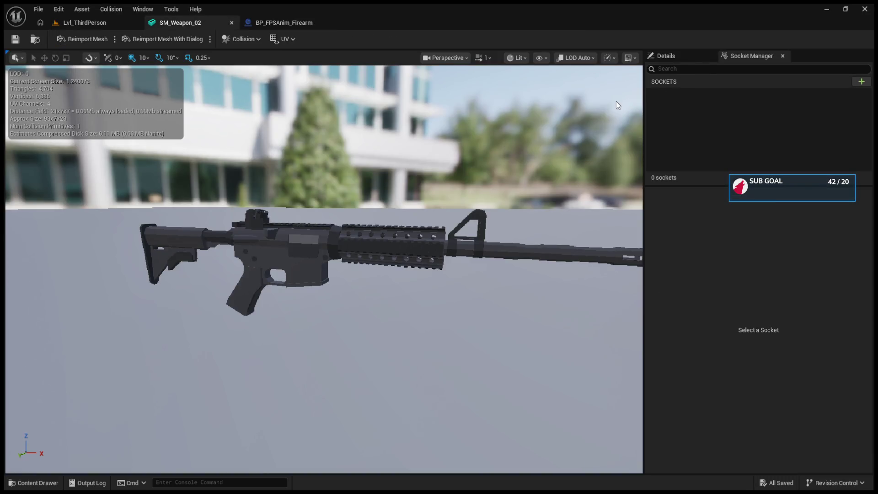
left_click(861, 82)
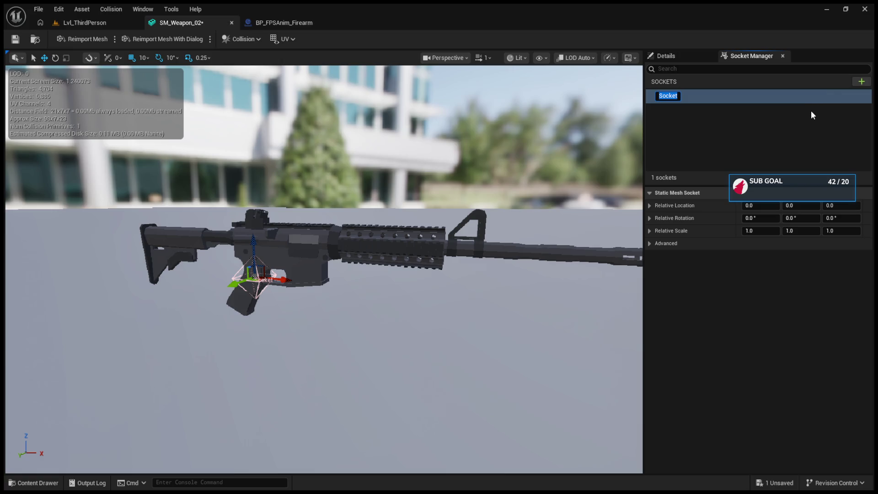
key("BackSpace")
type("ght")
key("Return")
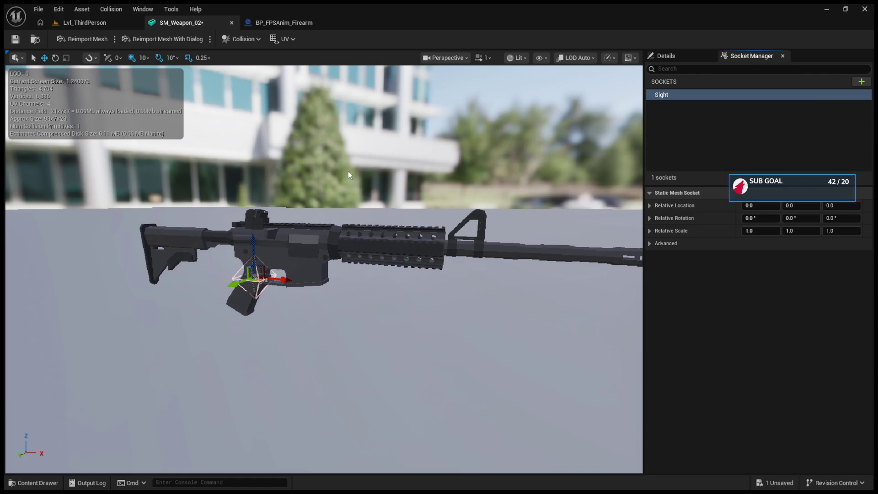
- Return to the level editor and select the M4Receivers_Skeleton asset in the content browser
left_click(288, 23)
left_click(111, 22)
left_click(192, 401)
left_click(226, 411)
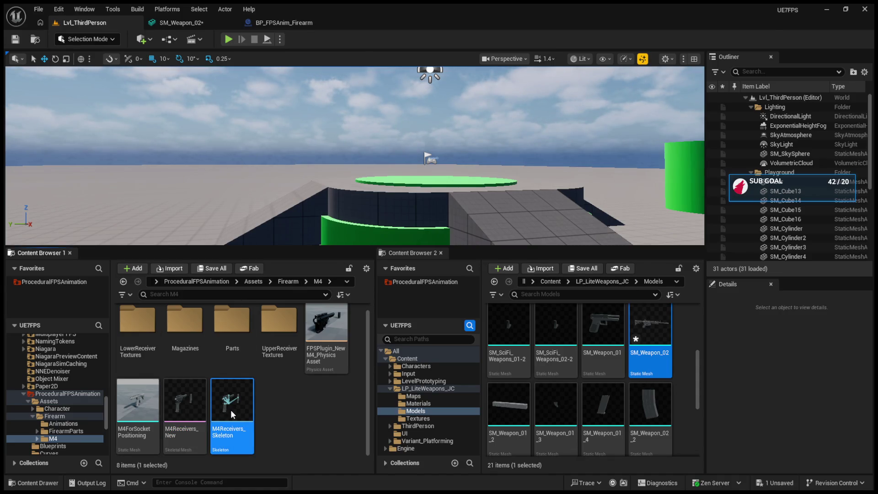
- Open M4Receivers_Skeleton and review its S_LeftHandIK, S_Muzzle, S_Camera and S_Ejector sockets
double_click(231, 410)
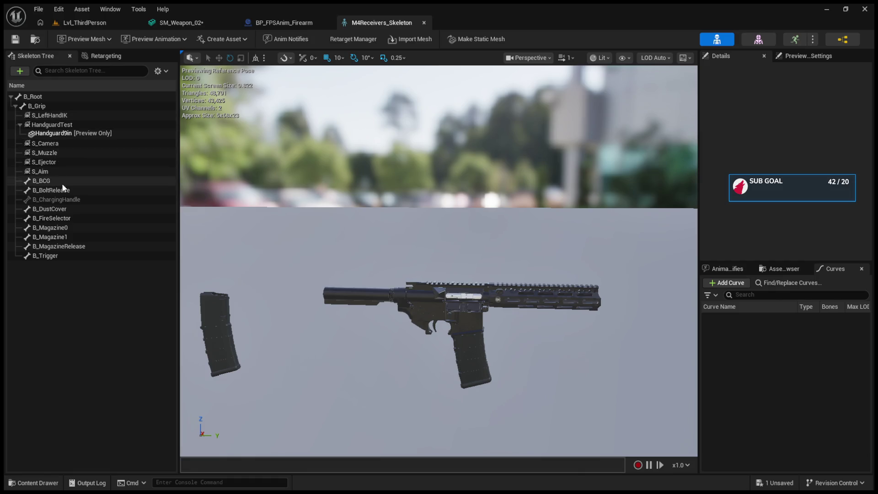
left_click(54, 115)
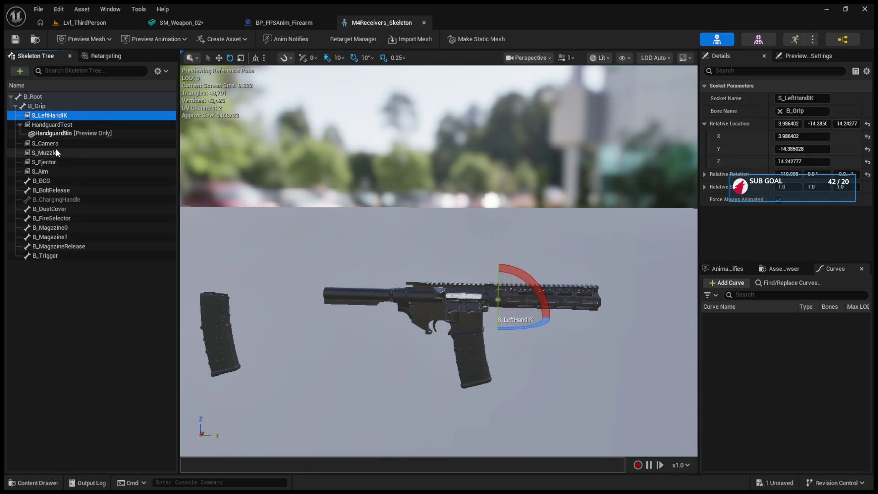
left_click(55, 150)
left_click(54, 146)
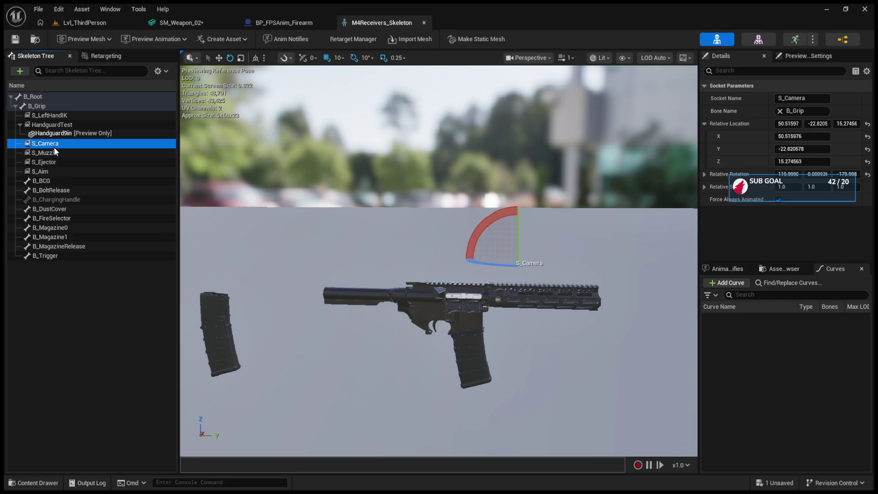
left_click(54, 153)
left_click(57, 161)
left_click(56, 153)
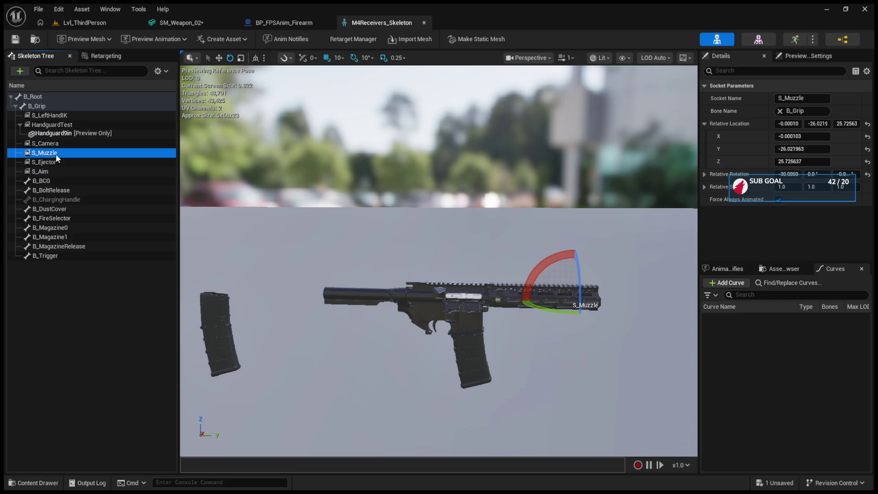
left_click(54, 144)
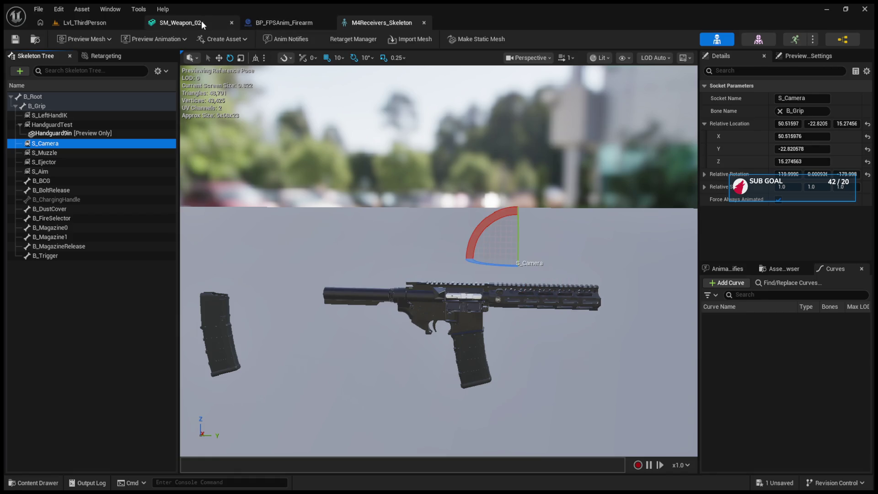
- Copy the S_Camera socket name and return to SM_Weapon_02's socket list showing Sight
left_click(796, 97)
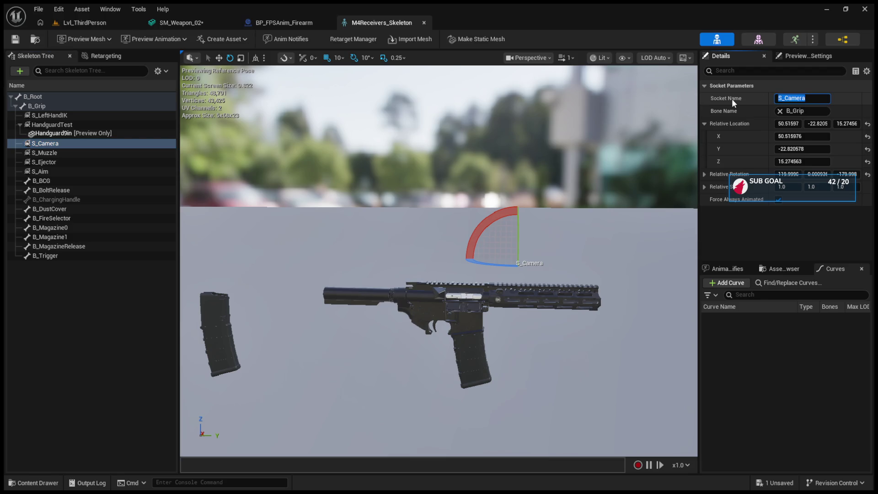
key("Return")
left_click(284, 22)
left_click(353, 20)
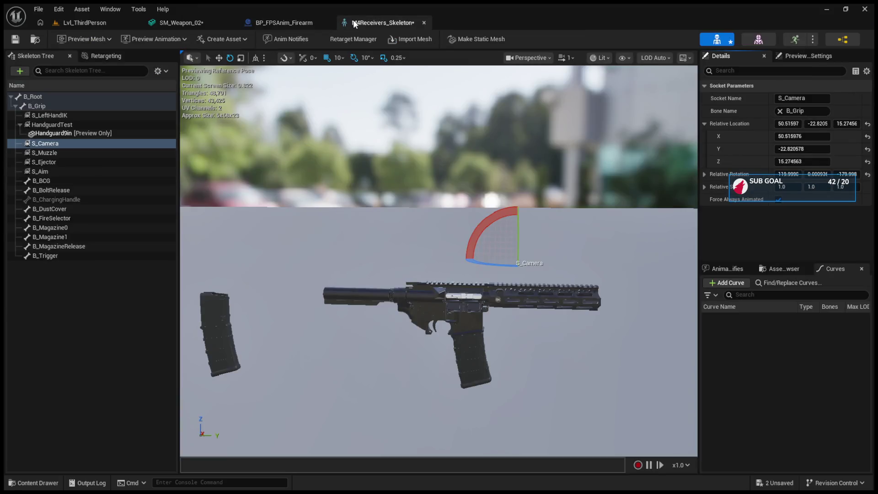
left_click(316, 21)
left_click(221, 20)
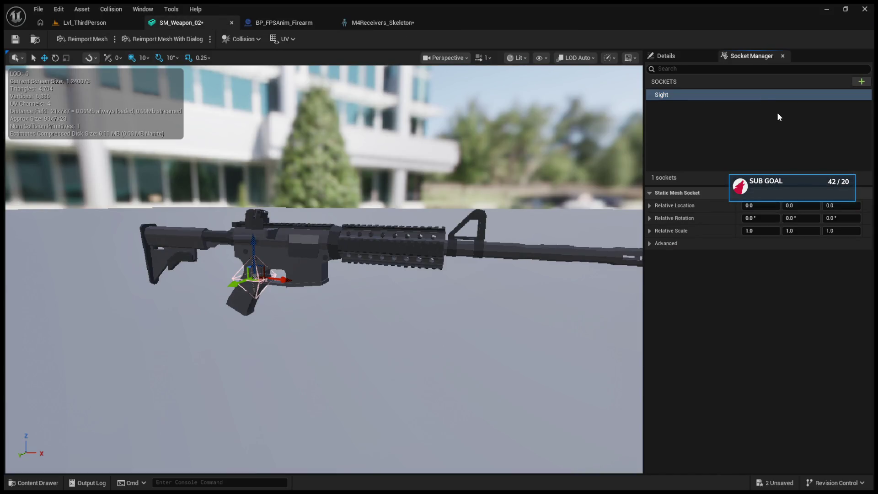
- Compare with the skeleton's rifle, then paste the skeleton socket's location into S_LeftHandIK
left_click(383, 23)
left_click_drag(439, 256, 362, 269)
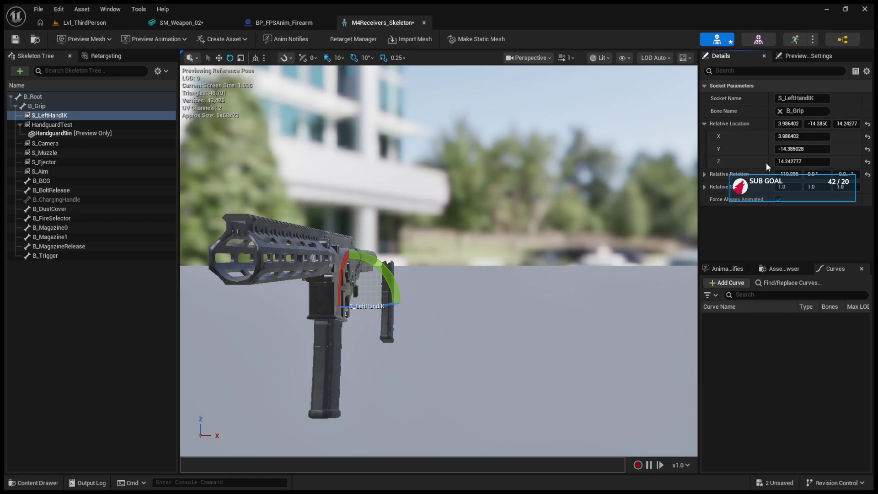
left_click(209, 20)
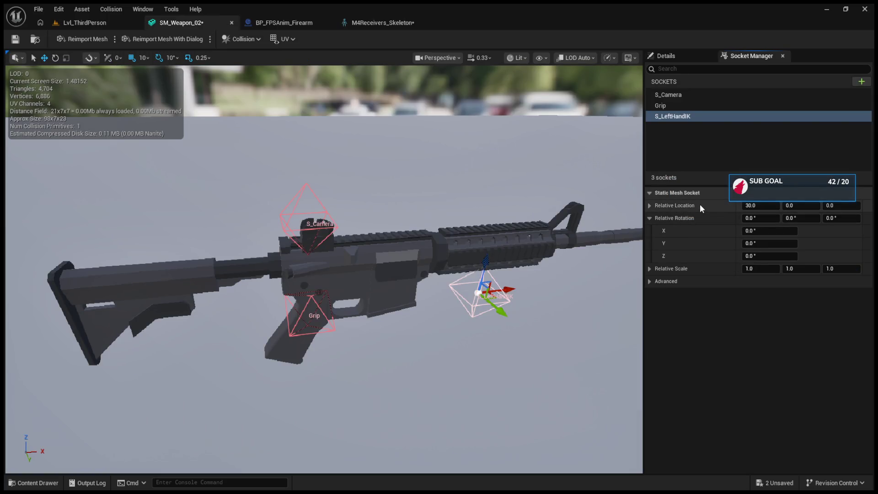
key("ctrl+v")
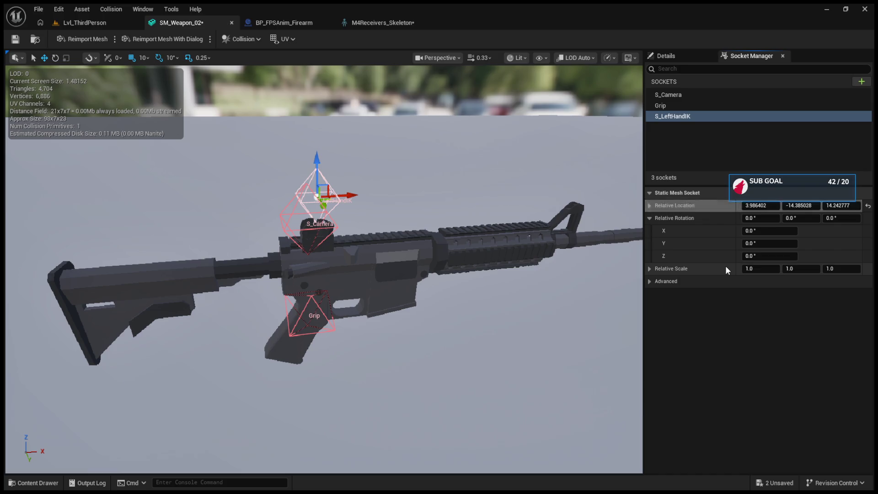
mouse_move(513, 218)
left_mouse_down()
mouse_move(494, 212)
mouse_move(513, 218)
left_mouse_up()
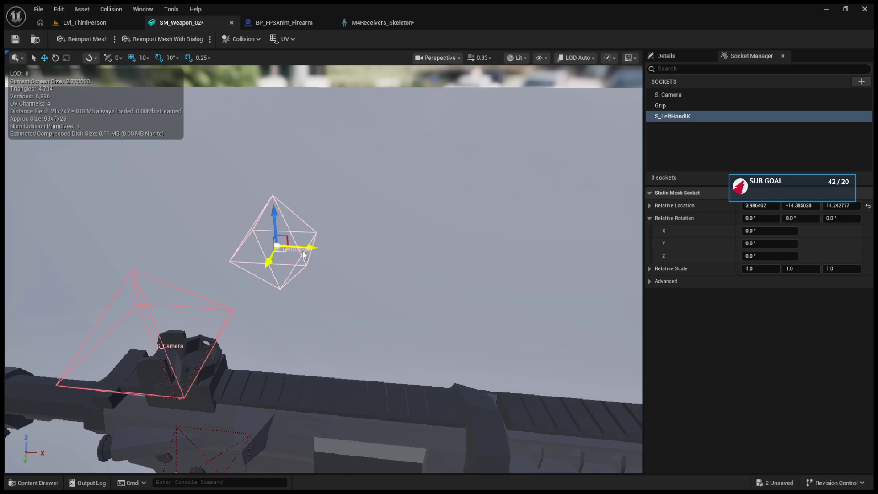
- Move the firearm Blueprint tab after the skeleton editor, deselect S_LeftHandIK, and frame SM_Weapon_02
left_click(303, 25)
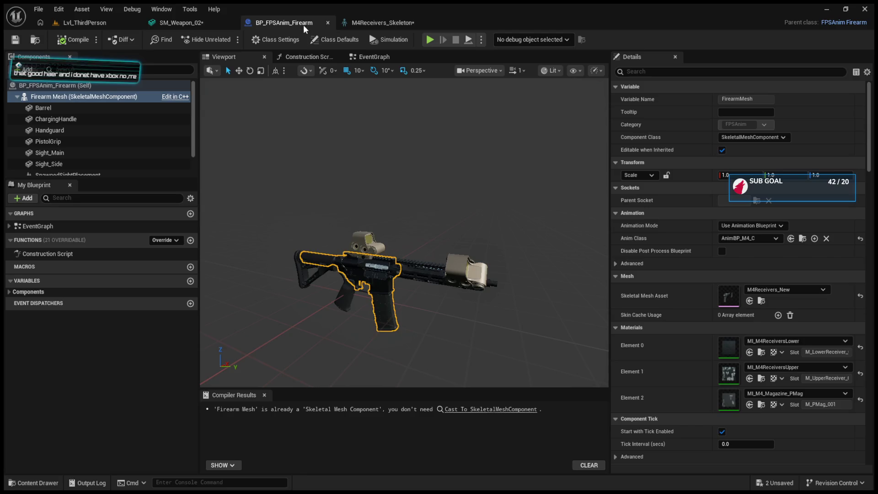
left_click_drag(304, 26, 336, 26)
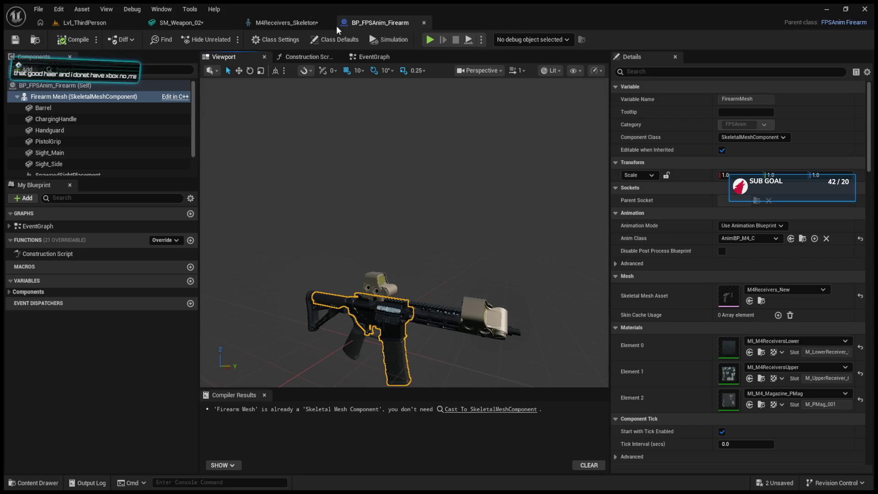
left_click(316, 24)
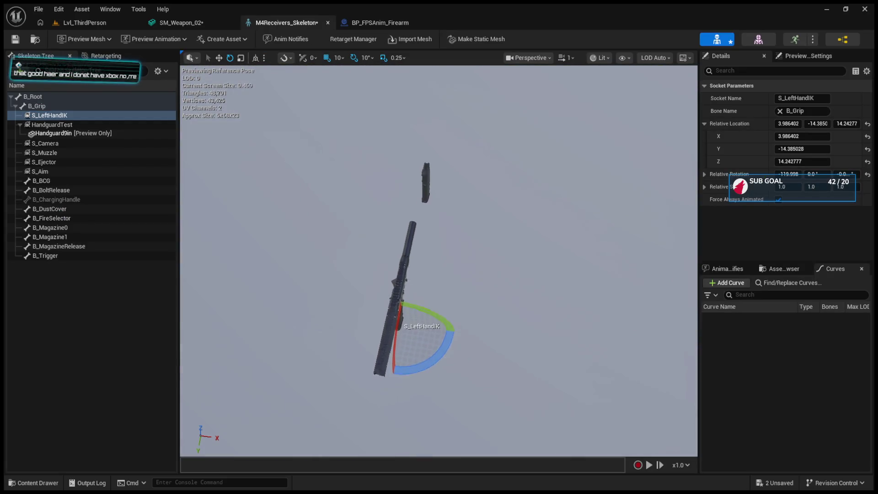
left_click(430, 195)
left_click(206, 19)
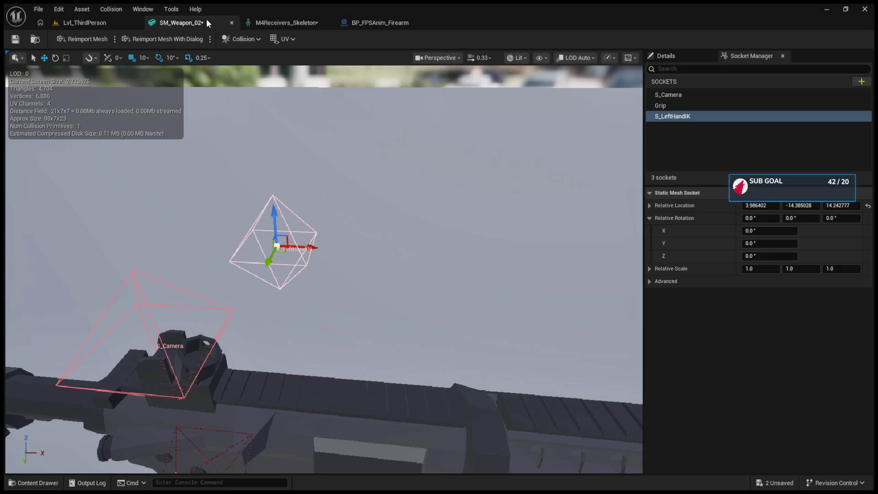
key("f")
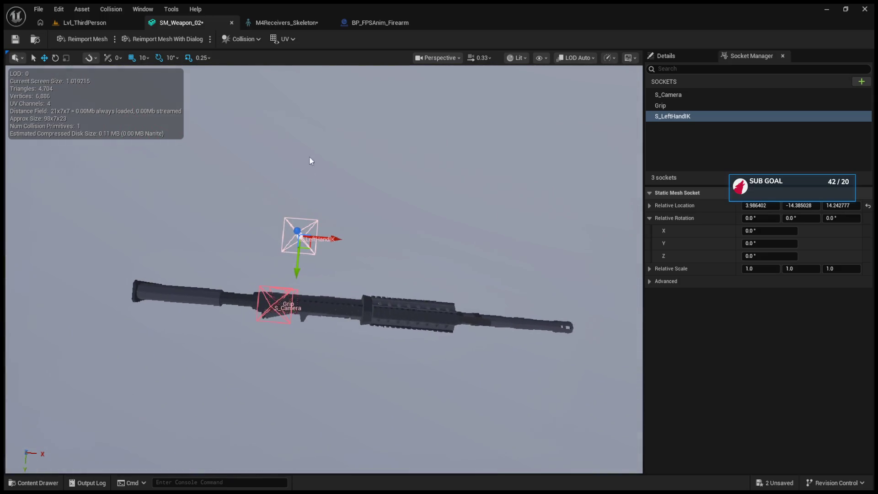
- Move the S_LeftHandIK socket forward to X 23.99 and save SM_Weapon_02
mouse_move(322, 246)
left_mouse_down()
mouse_move(375, 238)
mouse_move(457, 292)
mouse_move(420, 270)
mouse_move(404, 240)
left_mouse_up()
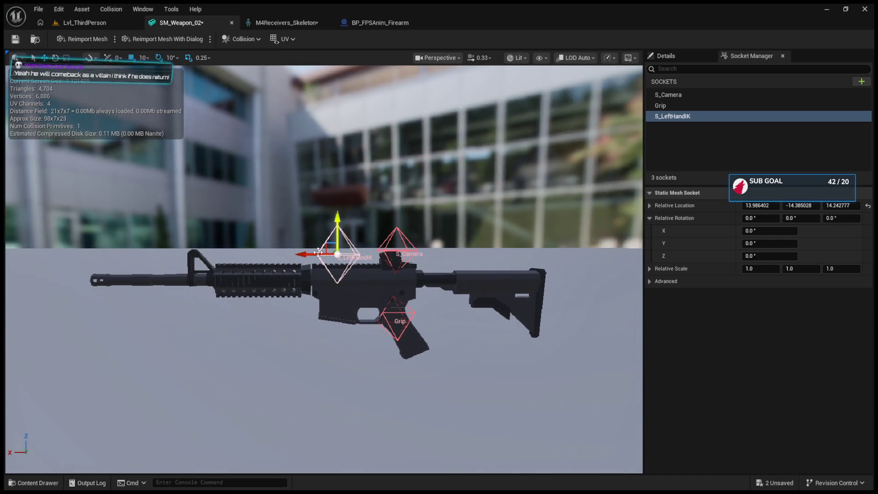
left_click_drag(299, 254, 261, 249)
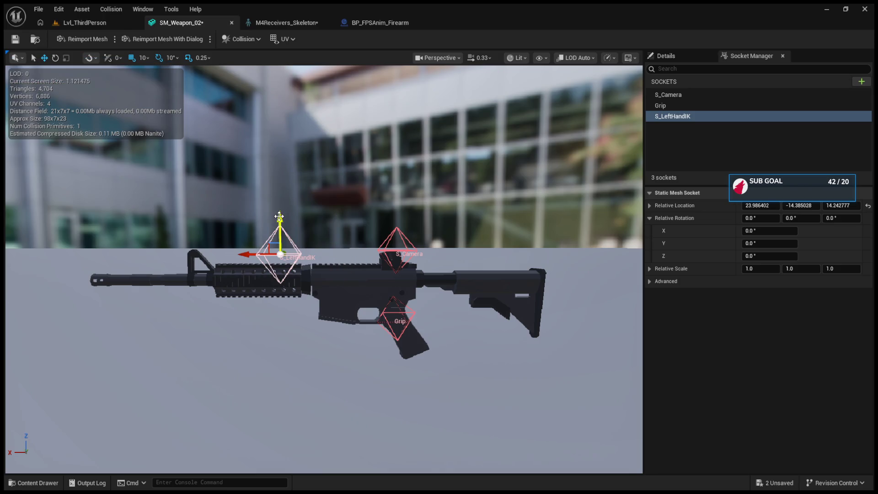
left_click(16, 40)
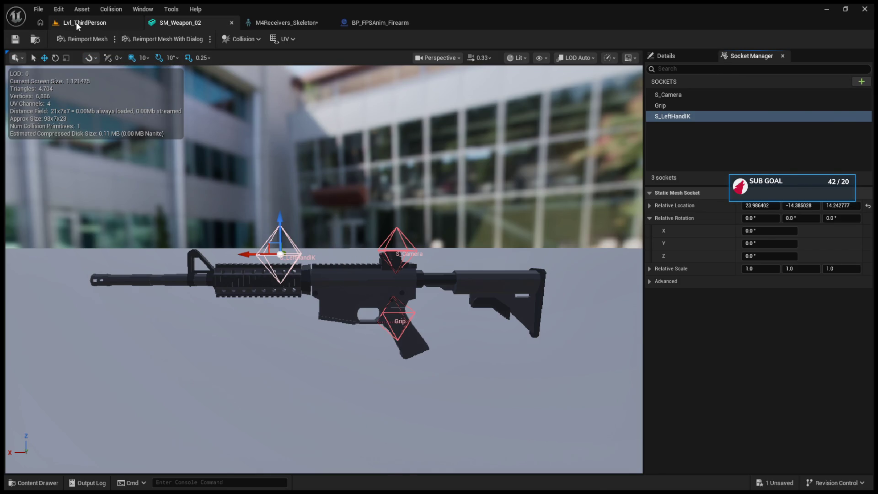
left_click(76, 22)
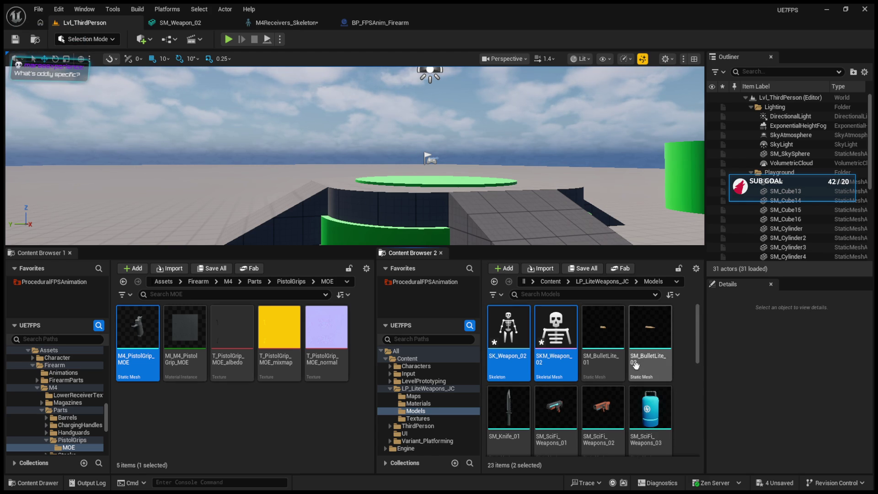
- Open the SK_Weapon_02 skeleton and shift its Root bone along X to about 19.5
left_click(511, 355)
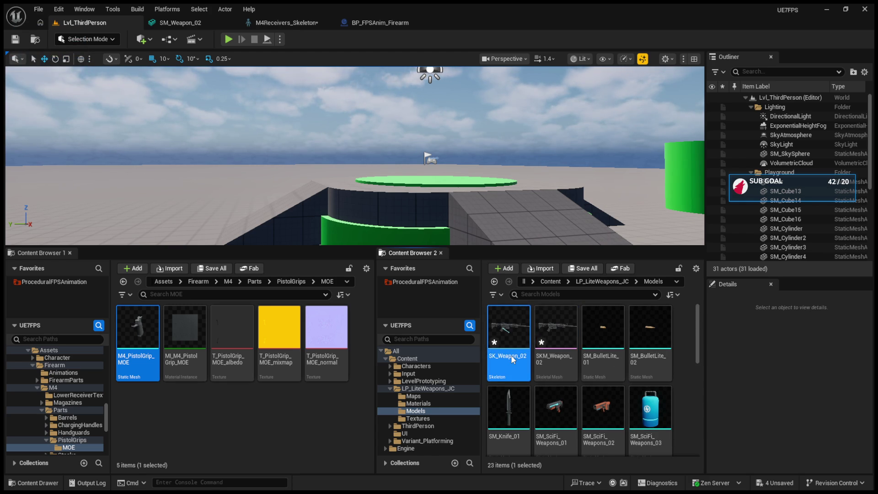
double_click(513, 359)
left_click(71, 97)
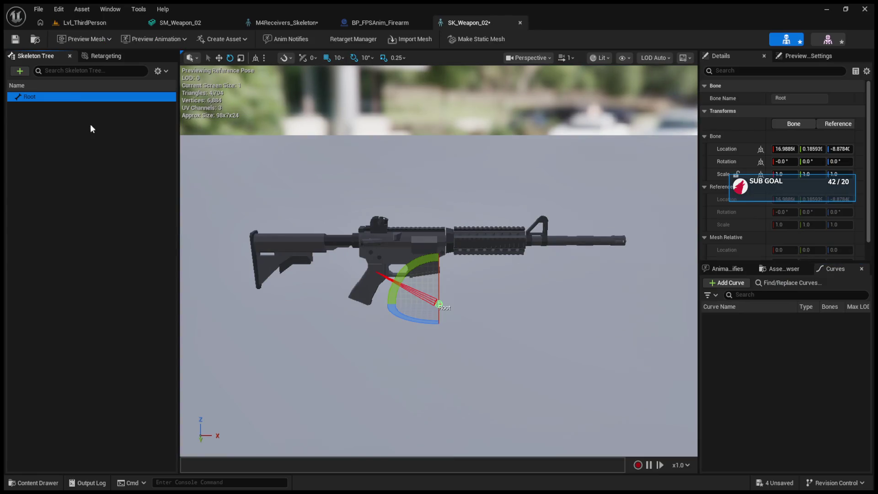
key("w")
mouse_move(468, 304)
left_mouse_down()
mouse_move(366, 305)
mouse_move(491, 305)
mouse_move(478, 307)
left_mouse_up()
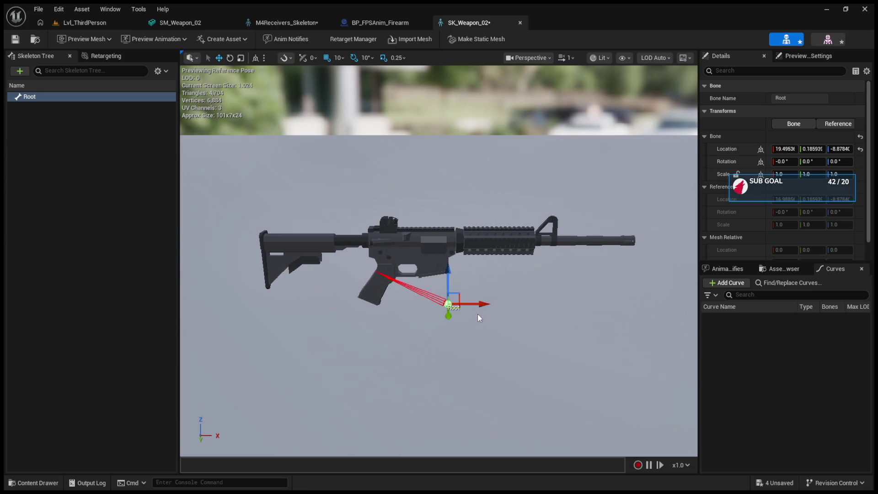
left_click(85, 22)
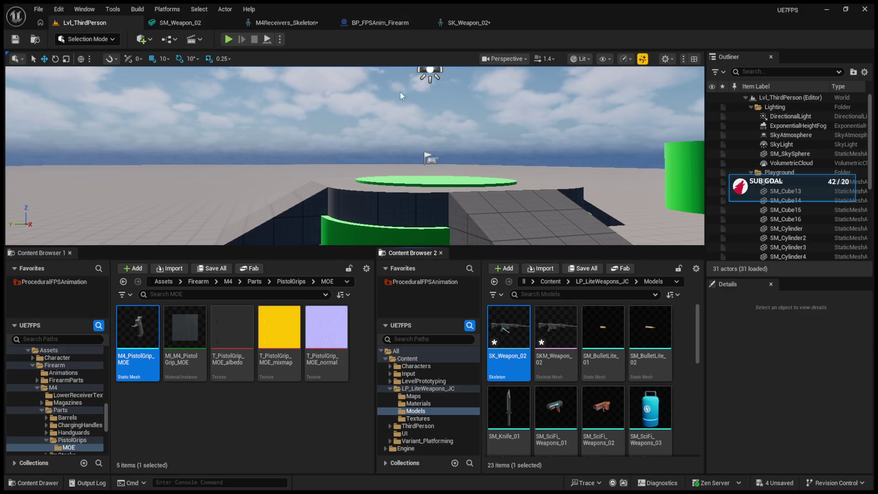
- Delete the SK_Weapon_02 skeleton asset and confirm the deletion
key("Delete")
left_click(522, 359)
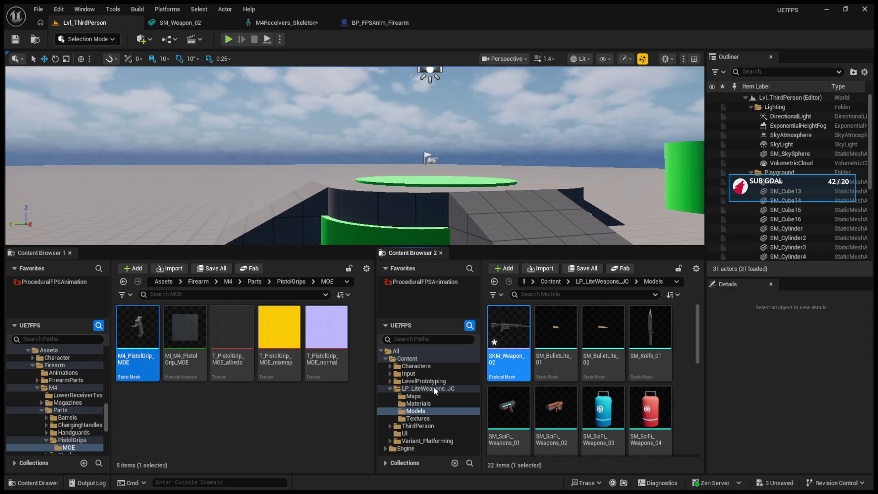
scroll(595, 380, "down", 5)
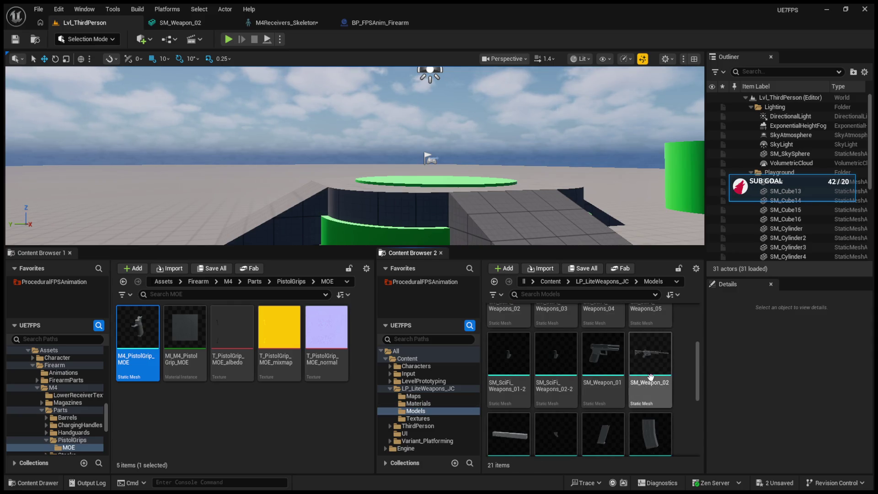
- Open SM_Weapon_02 and review its Grip, S_Camera and other sockets' positions
double_click(651, 382)
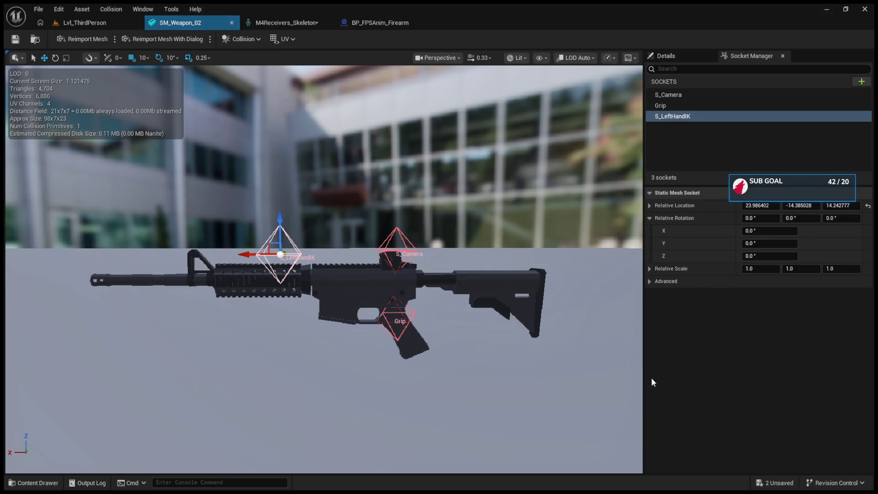
left_click(673, 105)
left_click(674, 97)
left_click(679, 116)
left_click(677, 105)
left_click(676, 95)
left_click(673, 106)
left_click(674, 106, "ctrl")
left_click(686, 56)
left_click(726, 62)
- Place SM_Weapon_02 in Lvl_ThirdPerson on the platform at location 500, 260, 190
left_click(66, 26)
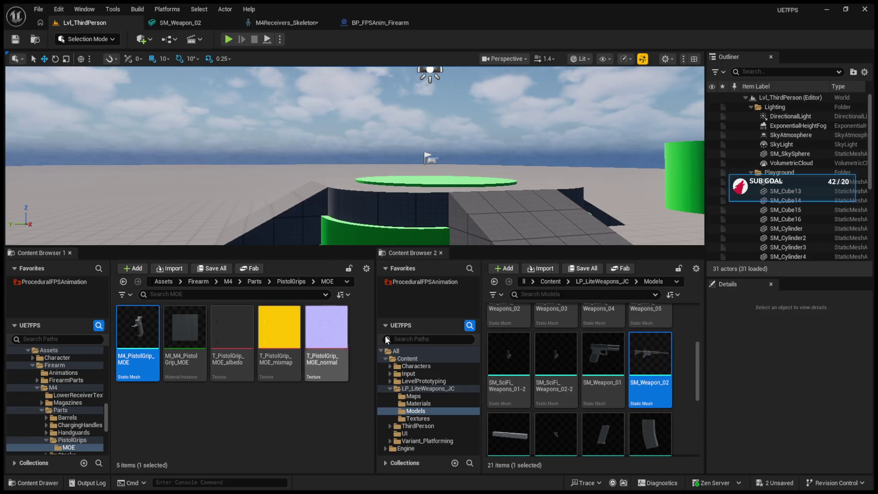
scroll(654, 362, "down", 1)
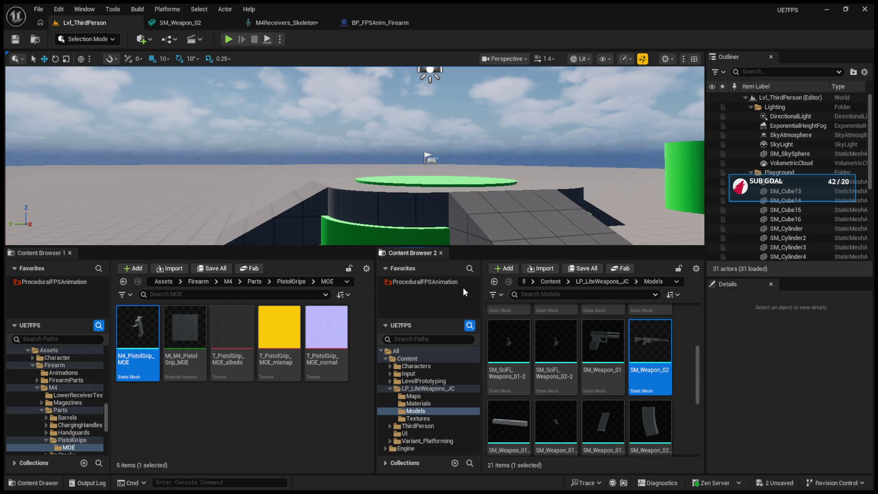
left_click_drag(650, 343, 432, 193)
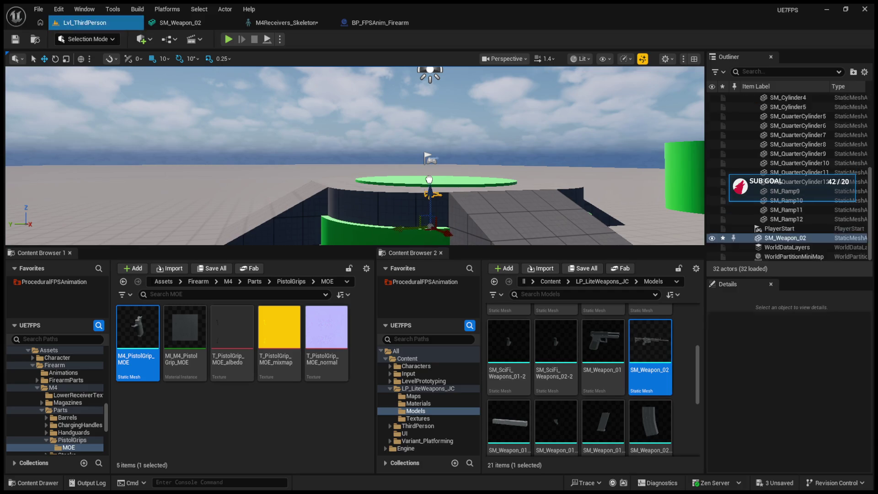
scroll(431, 193, "up", 5)
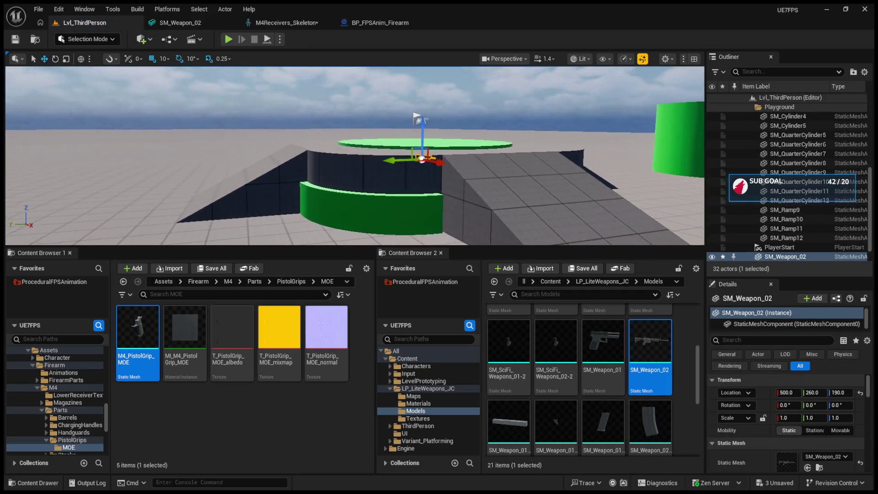
left_click_drag(431, 193, 441, 180)
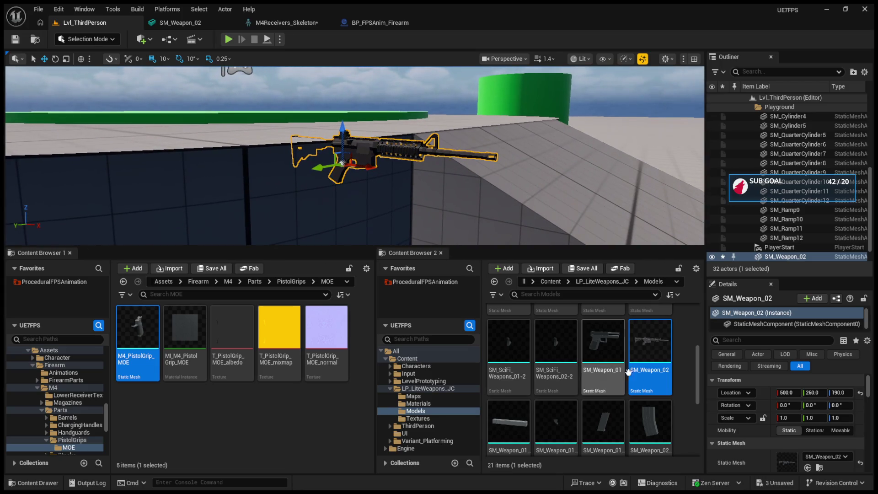
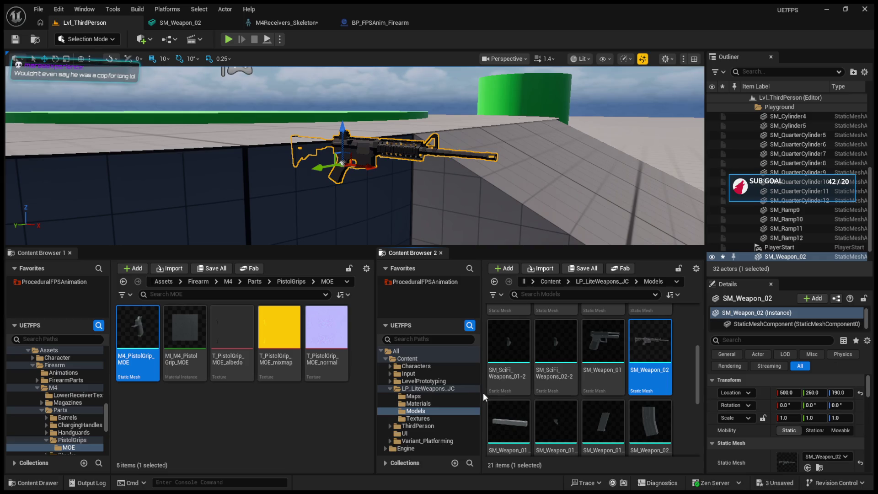
- Open SK_Weapon_02 in the skeletal mesh editor and select its Root bone
double_click(514, 332)
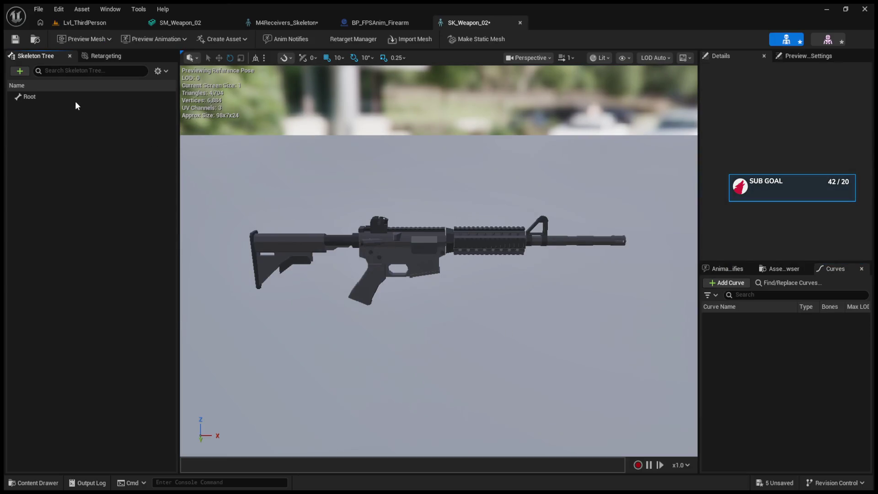
left_click(68, 97)
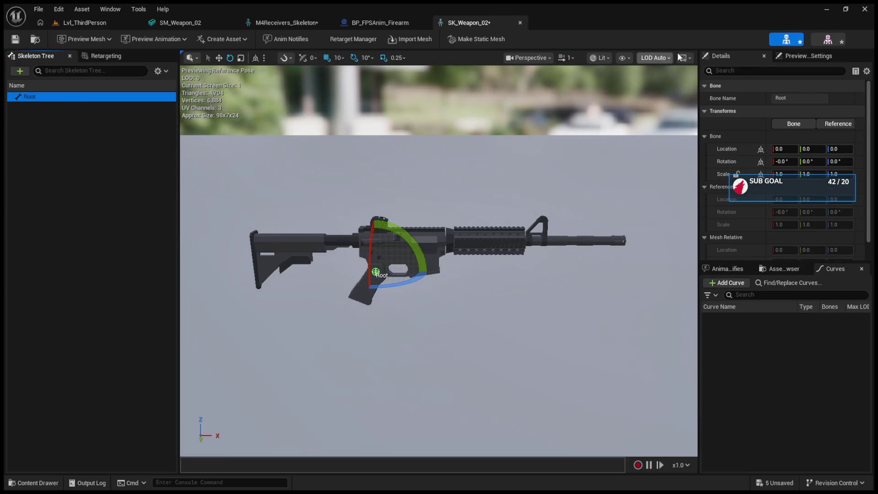
left_click(808, 55)
left_click(746, 59)
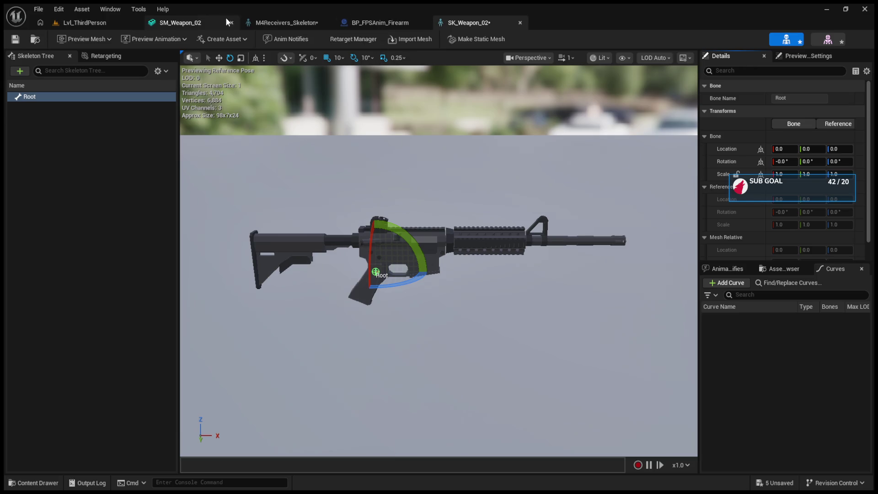
- Compare against SM_Weapon_02 and M4Receivers_Skeleton, then start adding a socket on Root
left_click(179, 23)
left_click(460, 22)
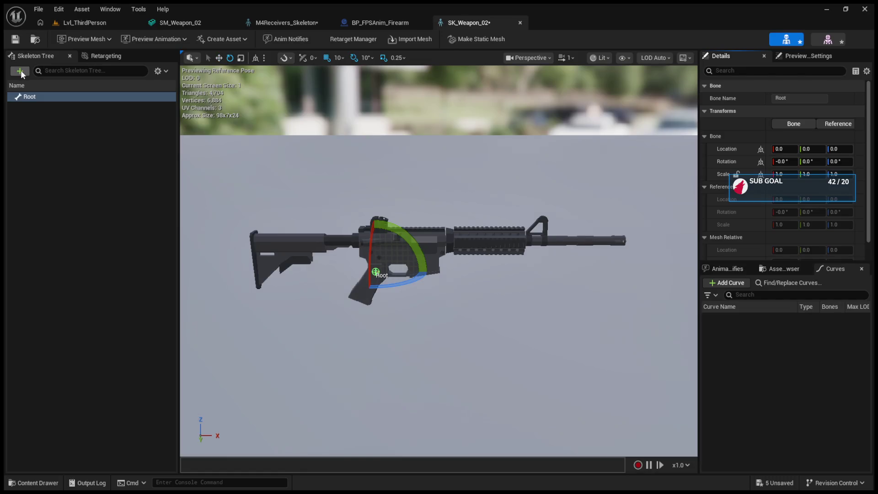
left_click(302, 22)
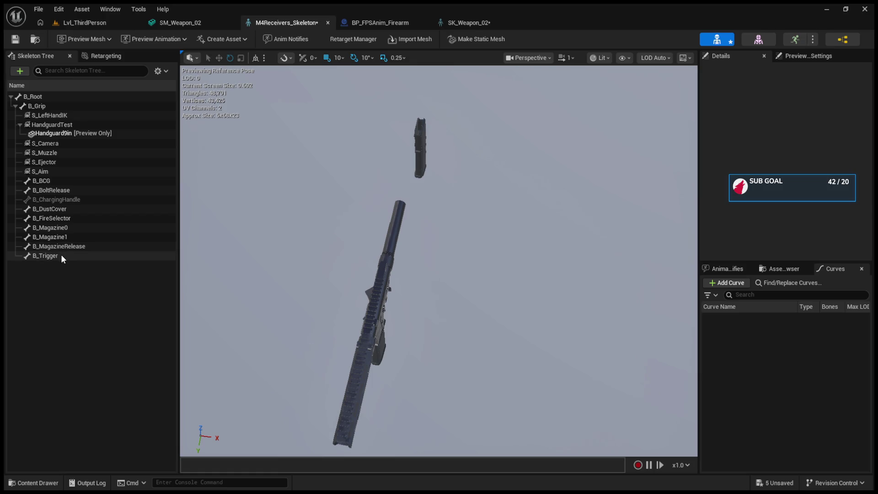
left_click(466, 24)
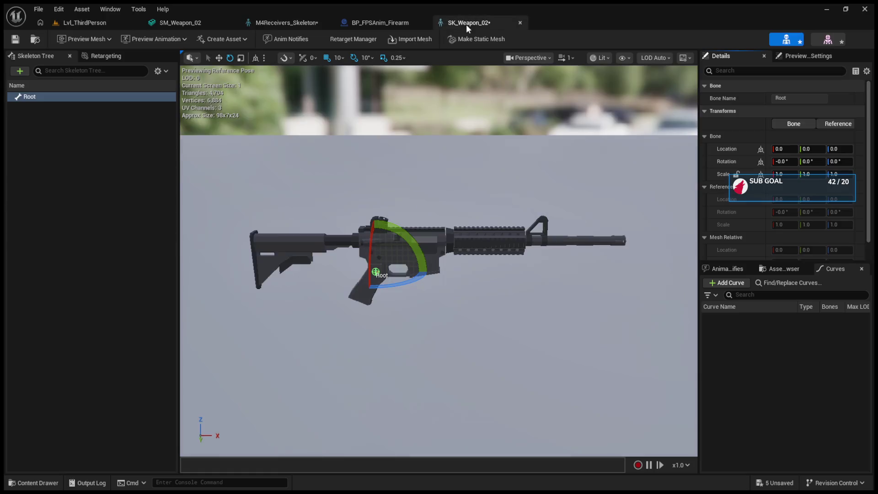
right_click(56, 98)
left_click(75, 113)
- Add RootSocket under Root and check the B_Grip bone in M4Receivers_Skeleton
left_click(76, 107)
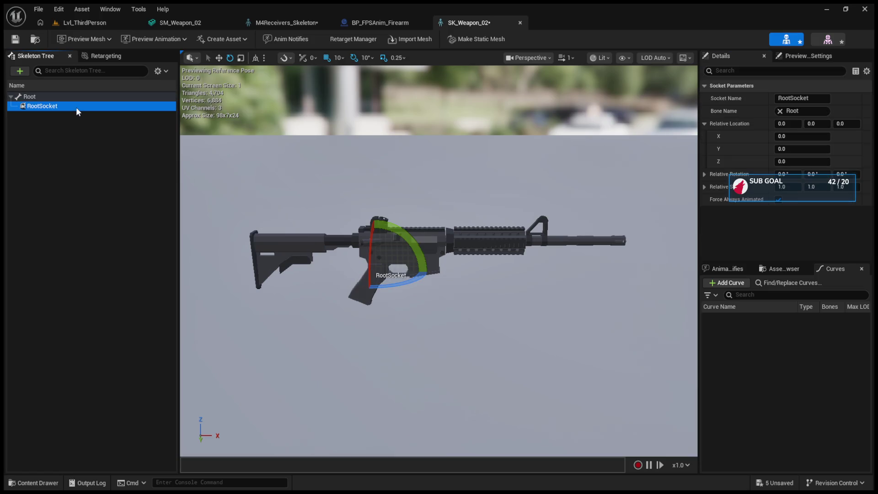
left_click(283, 23)
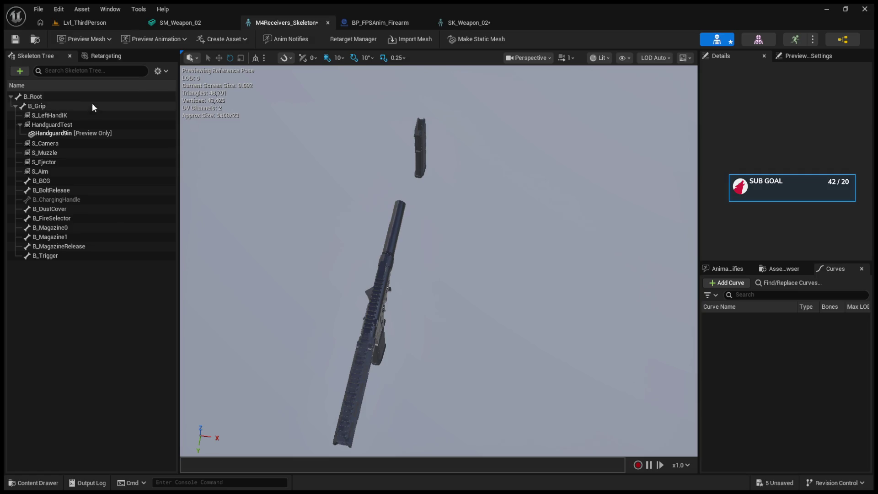
left_click(56, 103)
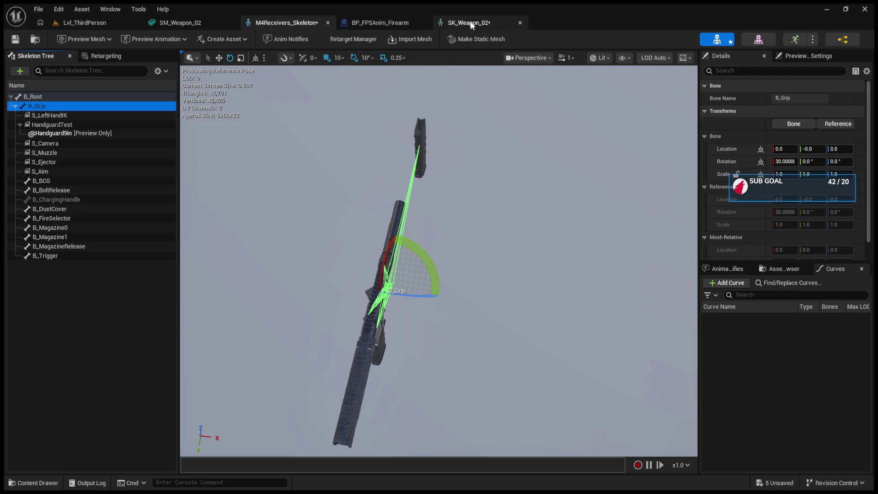
double_click(783, 98)
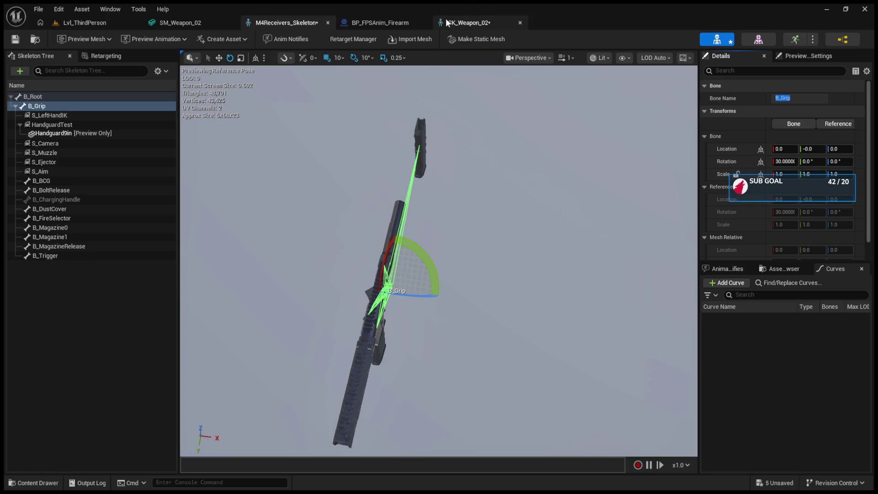
- Review the new RootSocket against SM_Weapon_02's sockets, then go back to Lvl_ThirdPerson
left_click(446, 20)
left_click(89, 98)
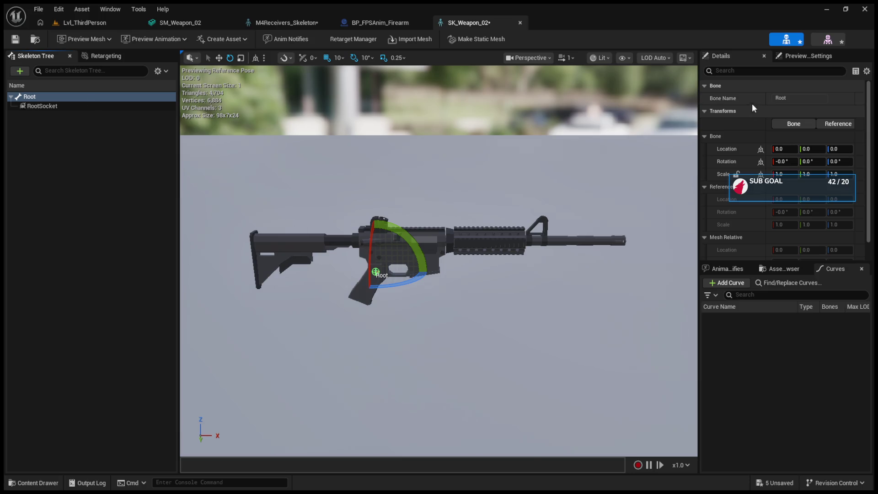
left_click(87, 106)
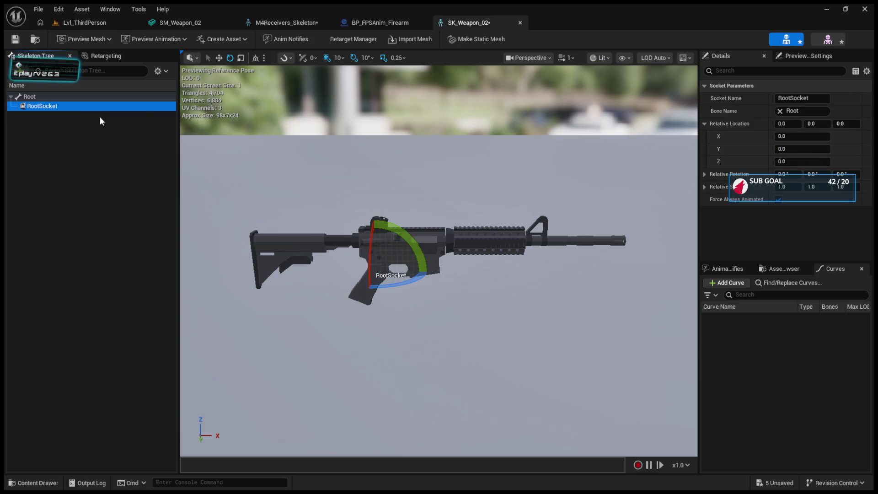
left_click(183, 22)
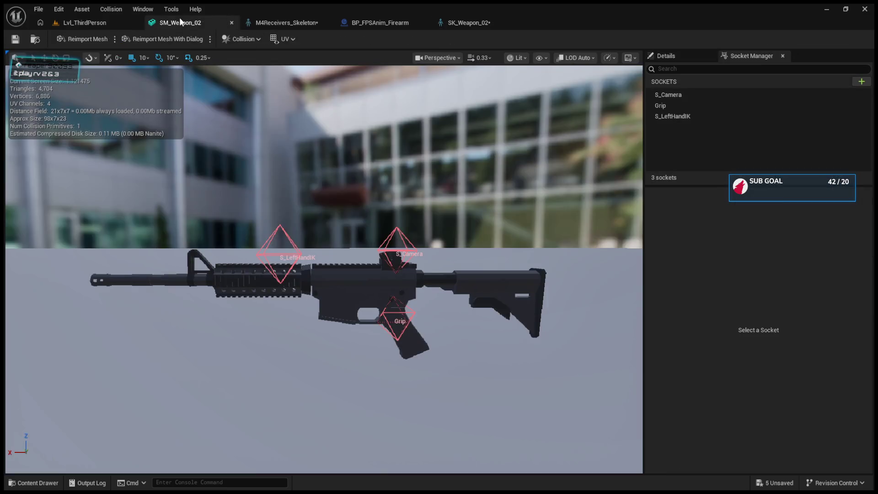
left_click(454, 24)
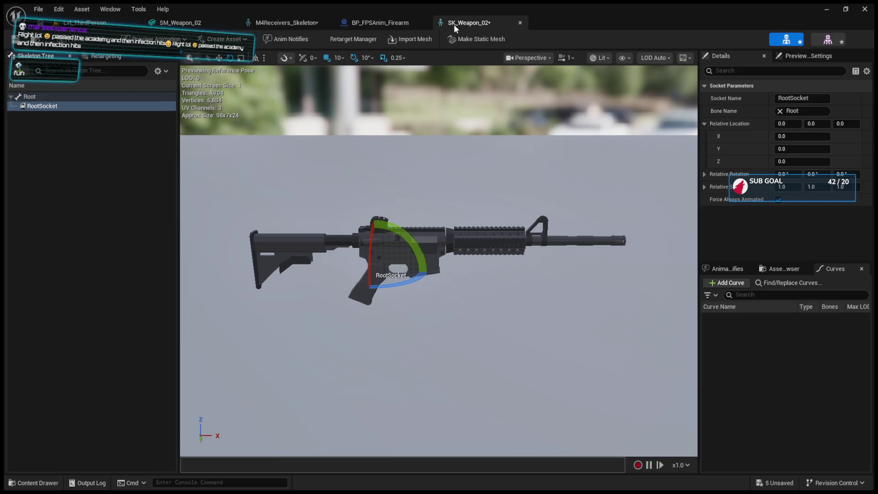
left_click(59, 27)
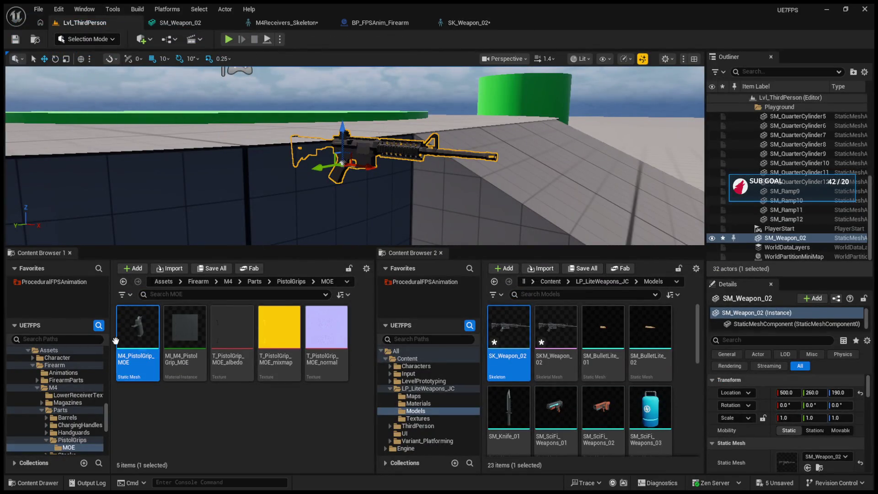
- Add the M4, Firearm and ProceduralFPSAnimation folders to Content Browser 1's listing
left_click(43, 412, "ctrl")
left_click(39, 386, "ctrl")
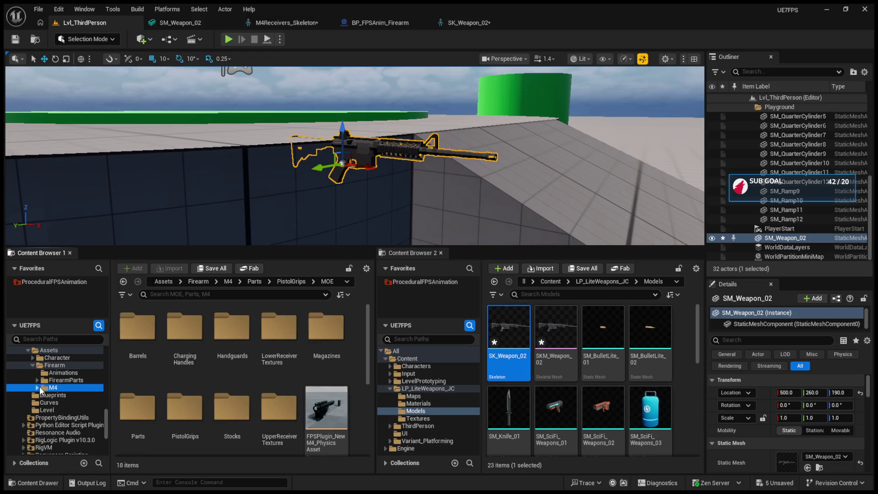
left_click(32, 365, "ctrl")
scroll(27, 370, "up", 2)
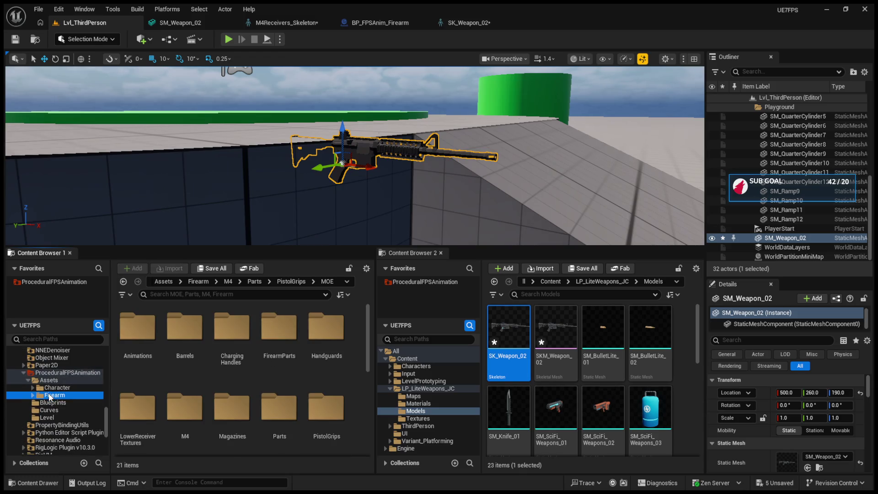
left_click(26, 373, "ctrl")
scroll(50, 391, "up", 10)
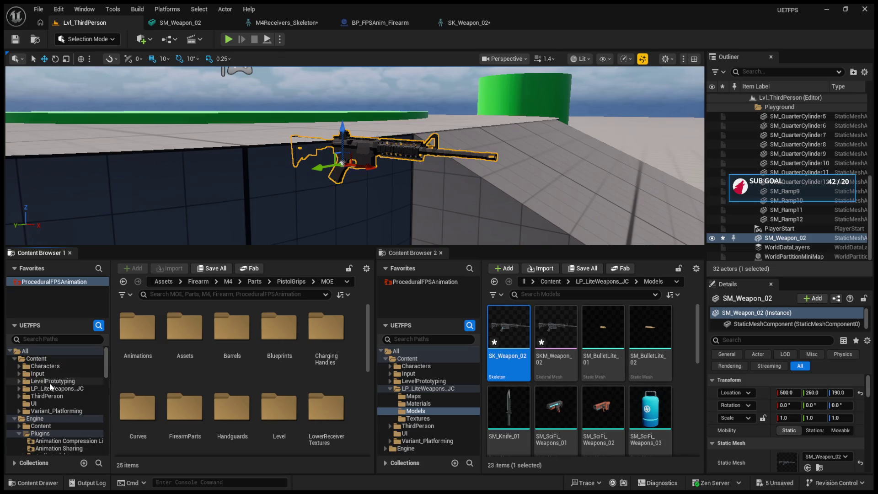
- Open BP_ThirdPersonCharacter from the ThirdPerson > Blueprints folder
left_click(56, 368)
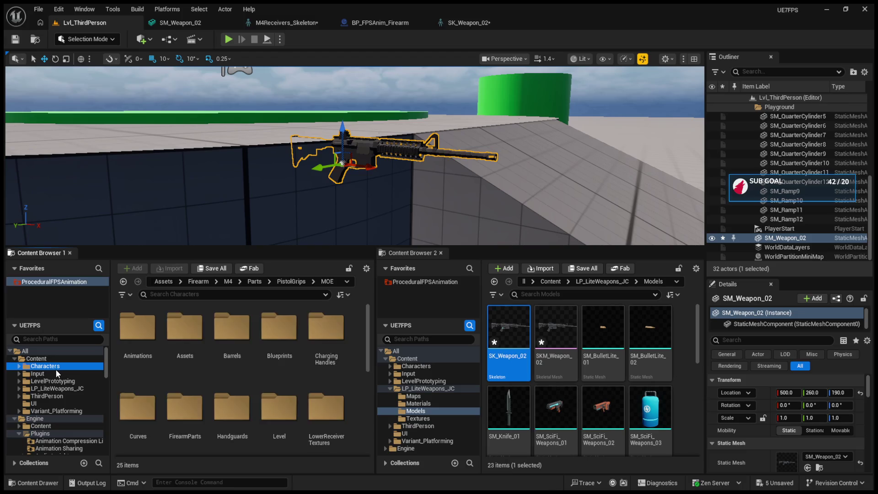
left_click(15, 419)
left_click(58, 396)
double_click(126, 353)
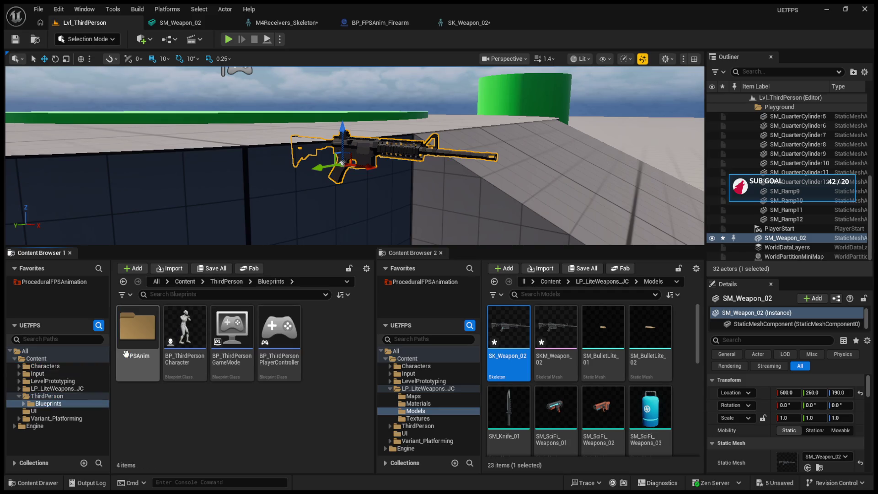
left_click(179, 351)
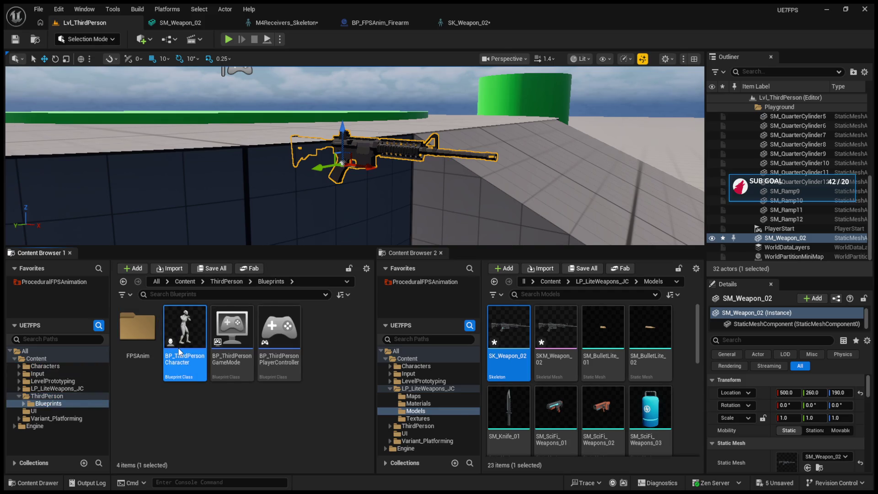
double_click(180, 351)
- Back on the level, open ProceduralFPSAnimation > Blueprints from Favorites
left_click(97, 26)
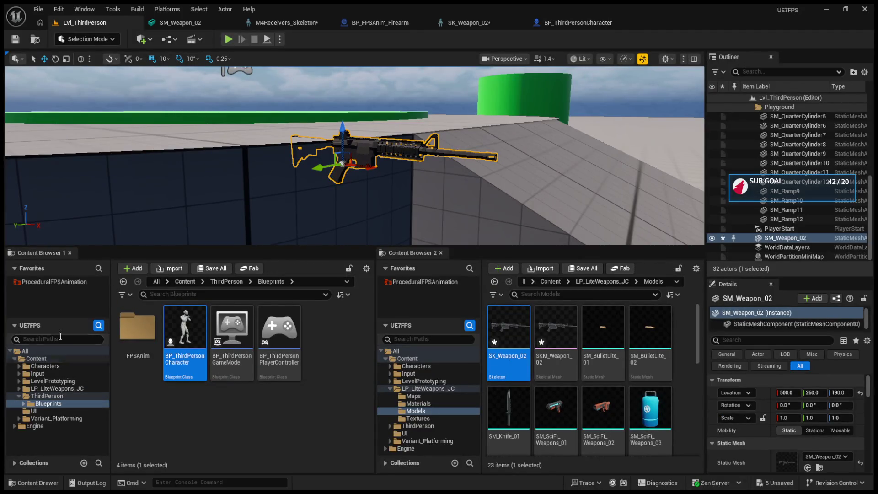
left_click(55, 281)
double_click(183, 326)
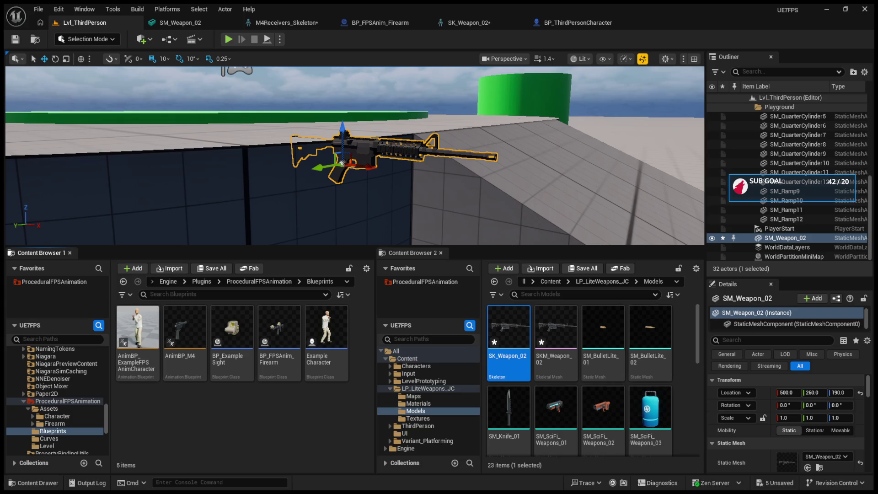
- Remove the SM_Weapon_02 rifle from the level and view its mesh's three sockets
mouse_move(352, 155)
left_mouse_down()
mouse_move(320, 156)
mouse_move(375, 155)
mouse_move(320, 151)
mouse_move(348, 158)
left_mouse_up()
key("ctrl+z")
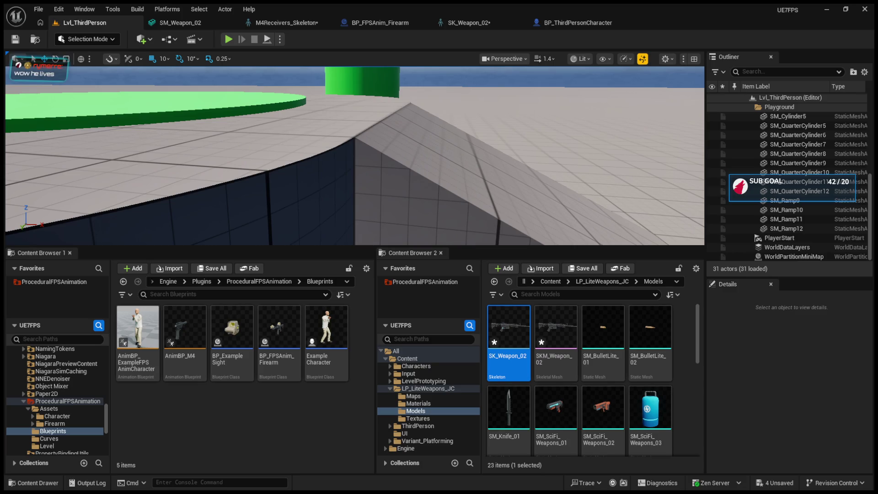
left_click(193, 26)
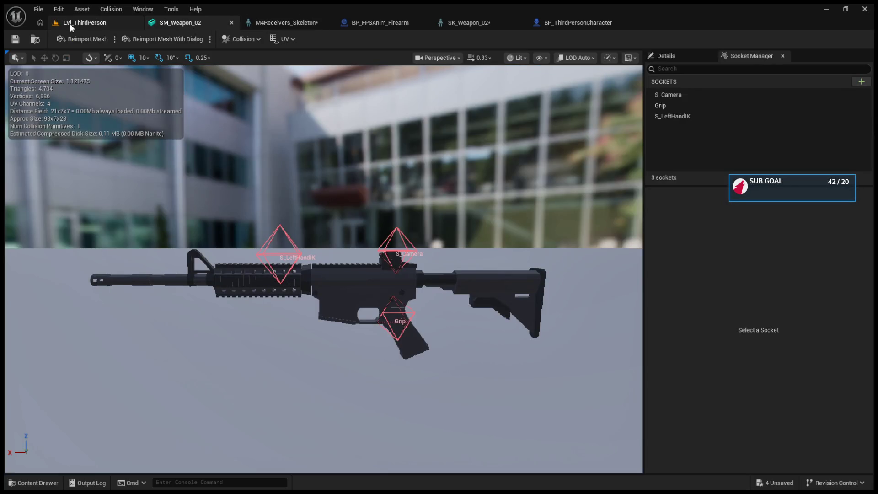
- Review BP_FPSAnim_Firearm's components, then select it in Content Browser 1 as the parent
left_click(377, 24)
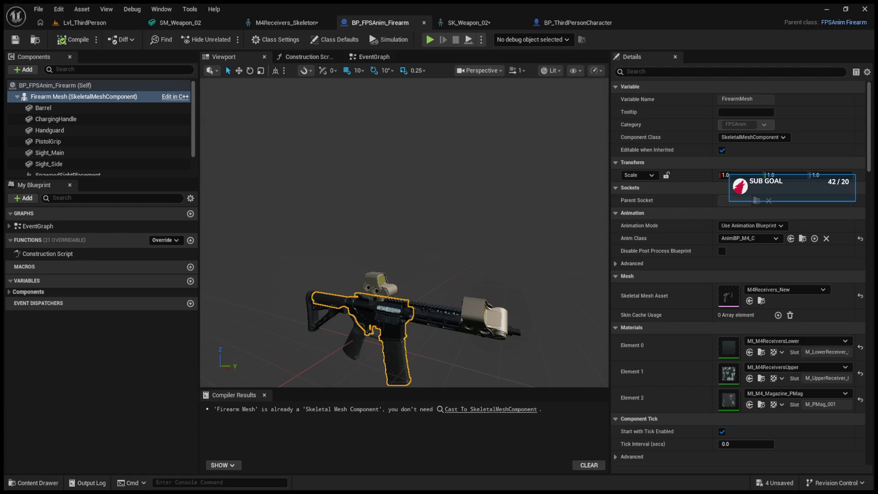
left_click(85, 23)
left_click(497, 356)
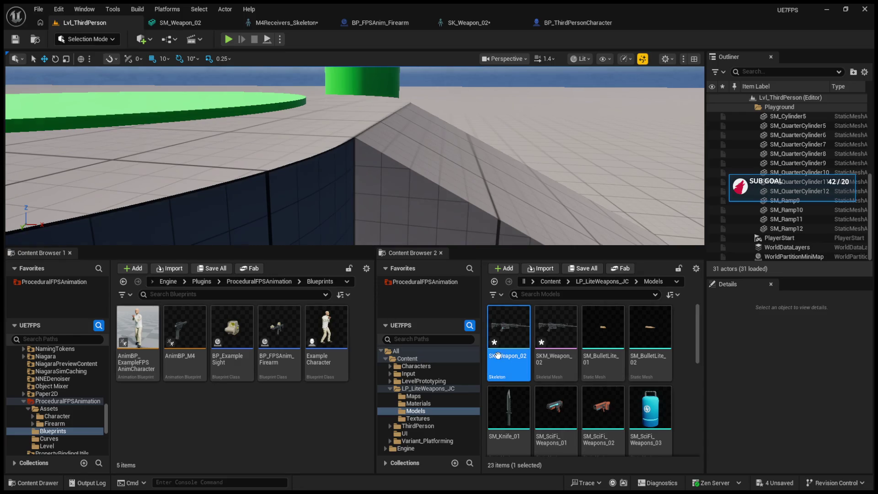
left_click(284, 353)
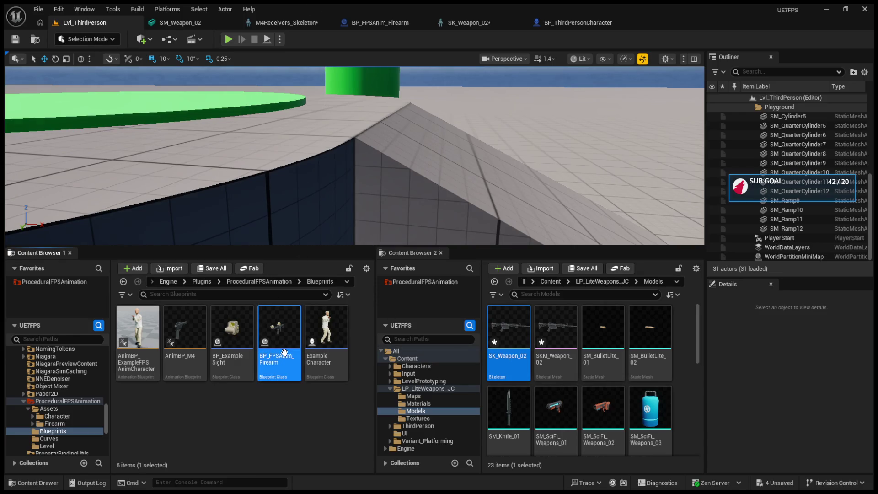
- Create a child blueprint of BP_FPSAnim_Firearm named BP_FPSAnim_Firearm_Child
key("ctrl+d")
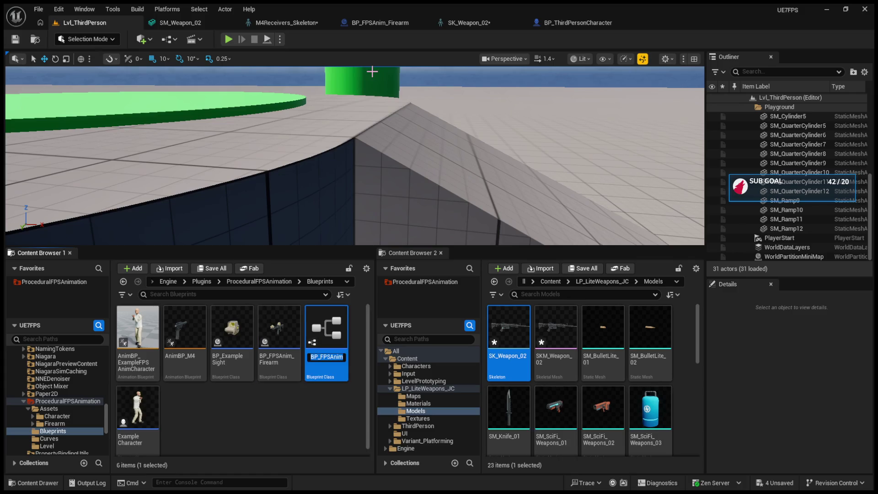
key("End")
type("_Child")
key("Return")
- Open the child blueprint and inspect its inherited Barrel, ChargingHandle, Handguard and PistolGrip
left_click(338, 439)
double_click(322, 344)
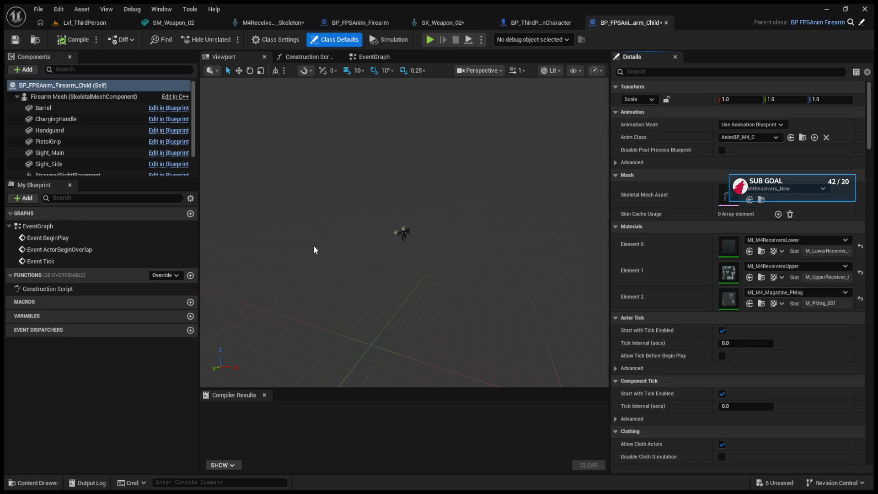
left_click(133, 107)
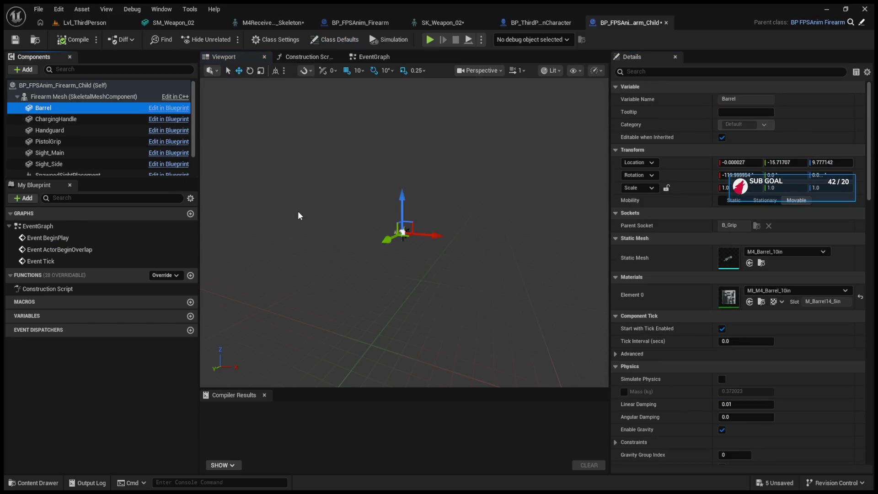
left_click(118, 119)
left_click(114, 130)
left_click(114, 142)
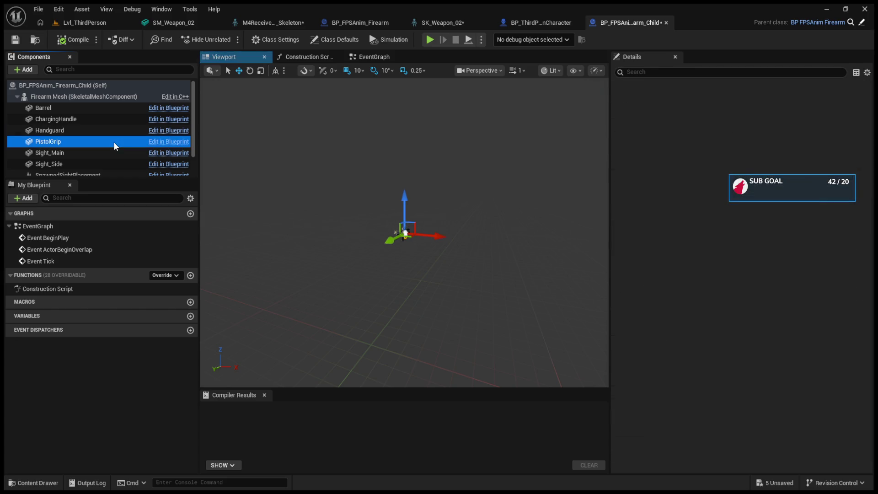
left_click(105, 111)
- Inspect PistolGrip and Firearm Mesh in the preview, check SM_Weapon_02's sockets, then return to the level
left_click_drag(356, 190, 421, 205)
left_click(388, 265)
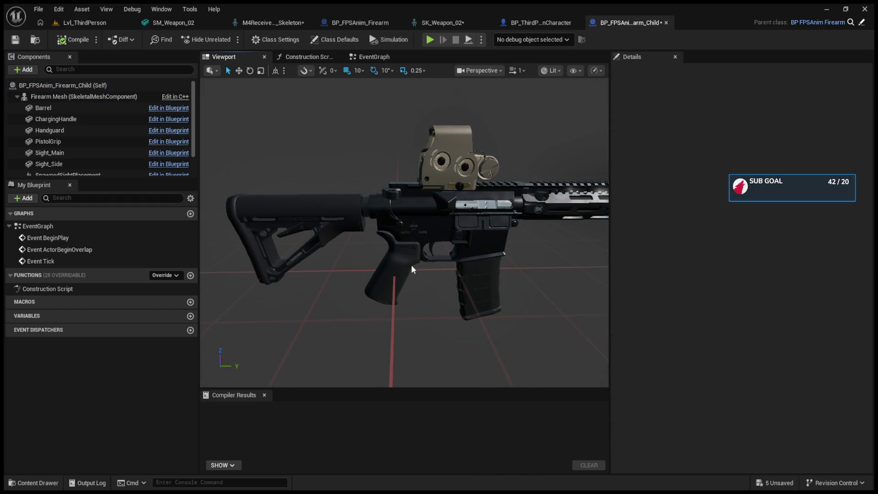
left_click(403, 231)
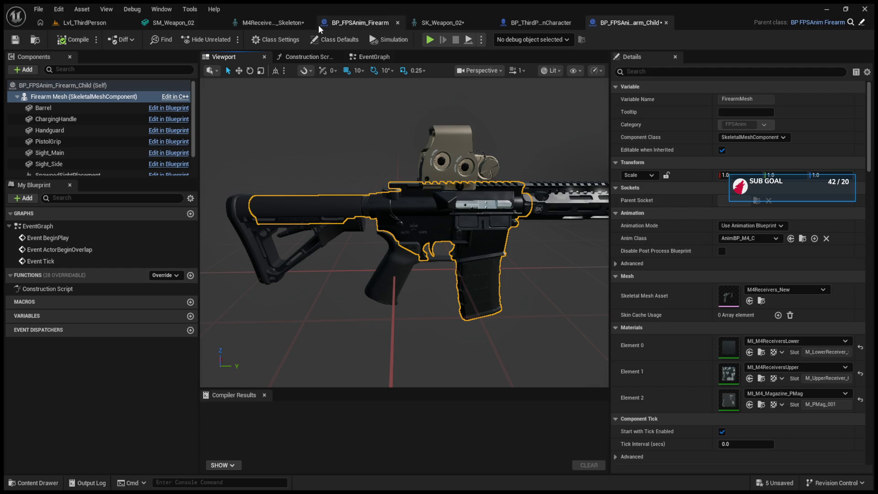
left_click(208, 21)
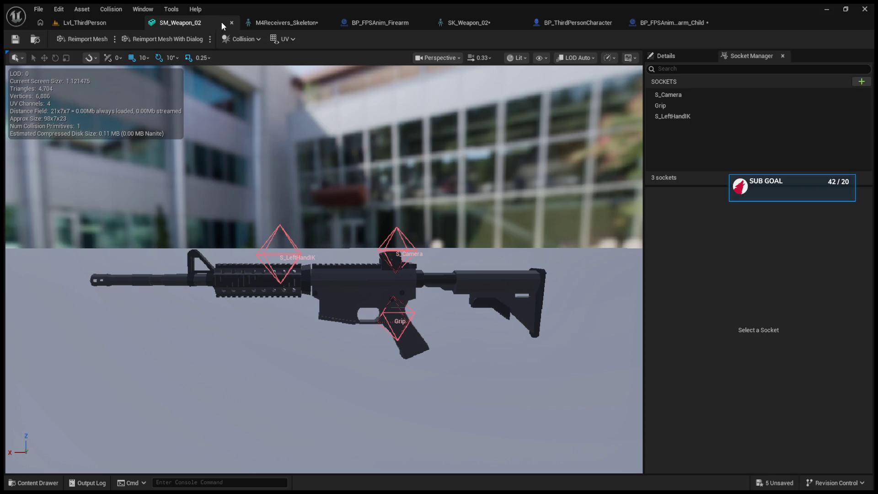
left_click(91, 20)
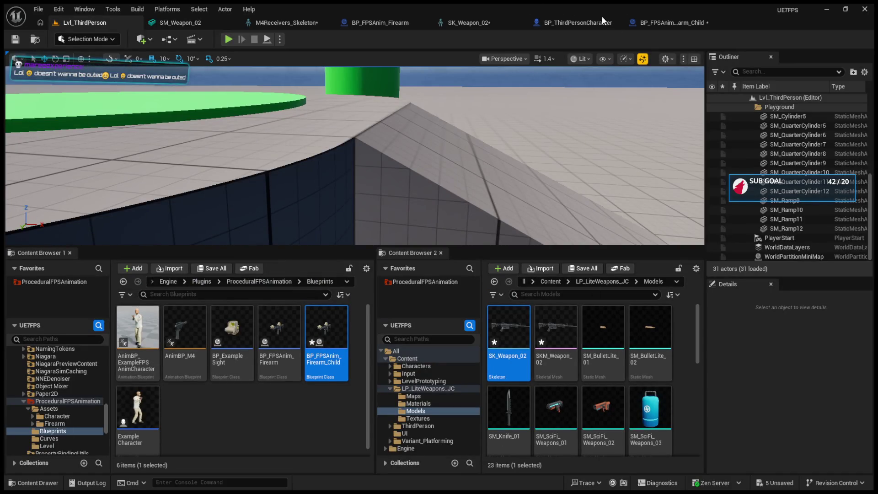
- In the child blueprint, select the attachments from Barrel down to Sight_Side
left_click(666, 22)
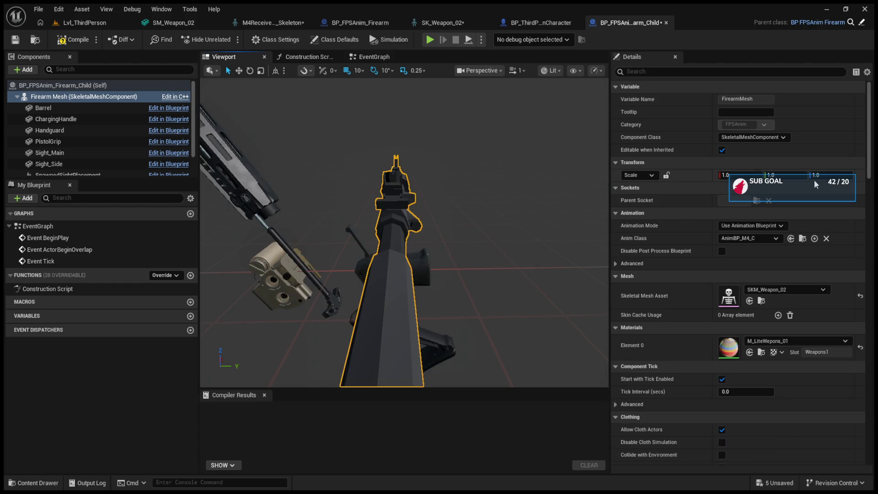
scroll(435, 261, "down", 5)
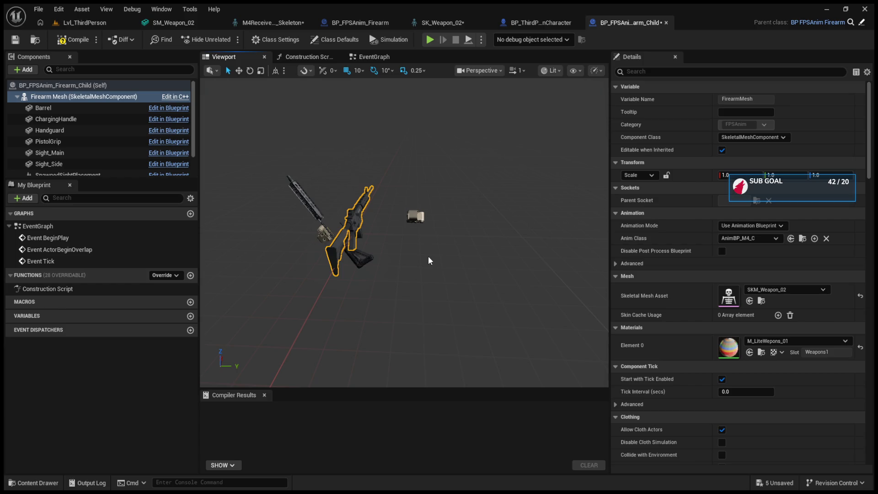
left_click(91, 111)
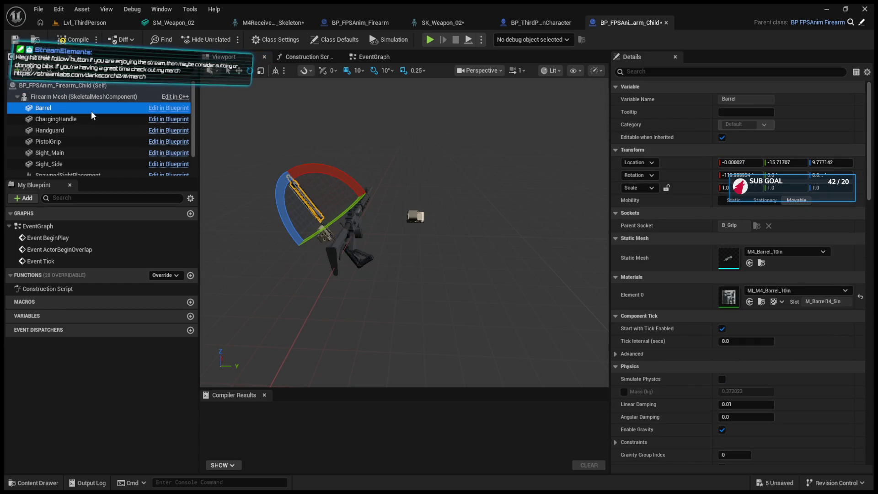
left_click(92, 119, "shift")
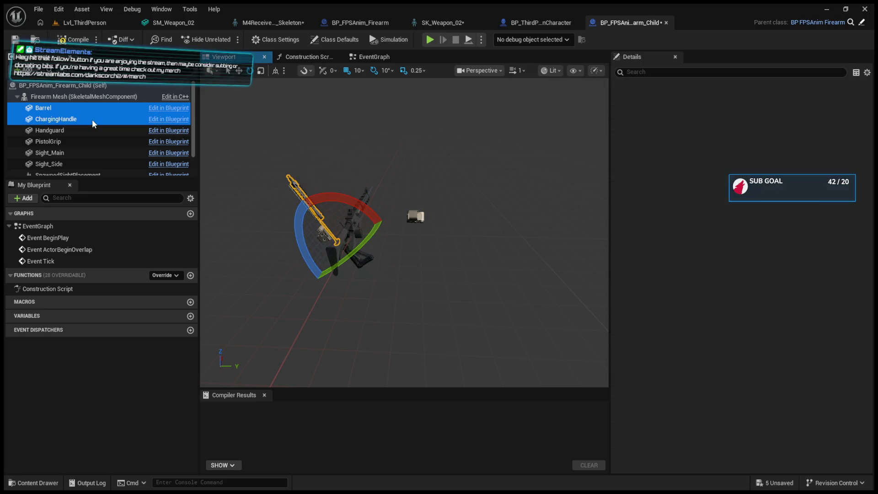
left_click(92, 142, "shift")
left_click(91, 164, "shift")
scroll(92, 155, "down", 2)
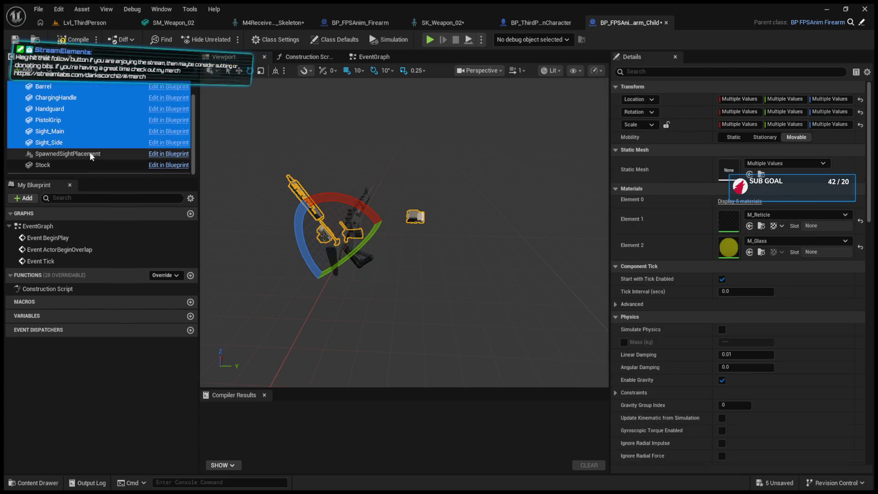
- Multi-select Stock, Sight_Side, Sight_Main, PistolGrip, Handguard, ChargingHandle and Barrel
left_click(81, 165, "shift")
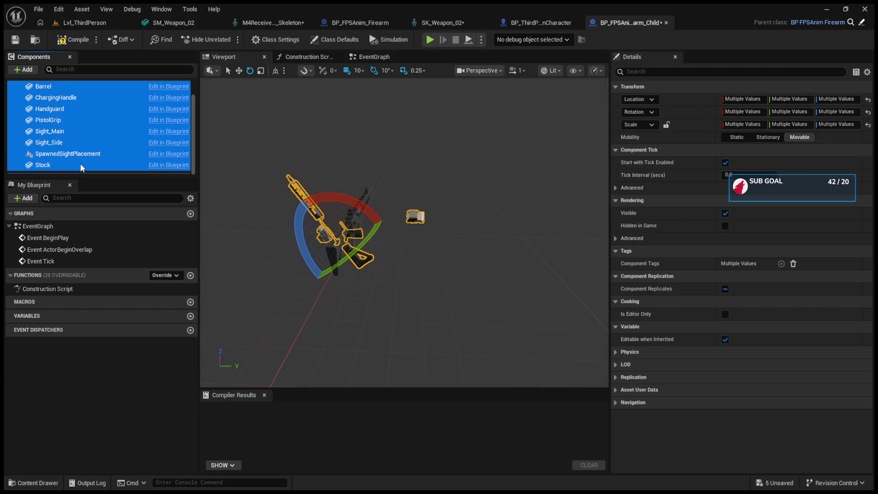
left_click(81, 164)
left_click(80, 142, "shift")
left_click(83, 155)
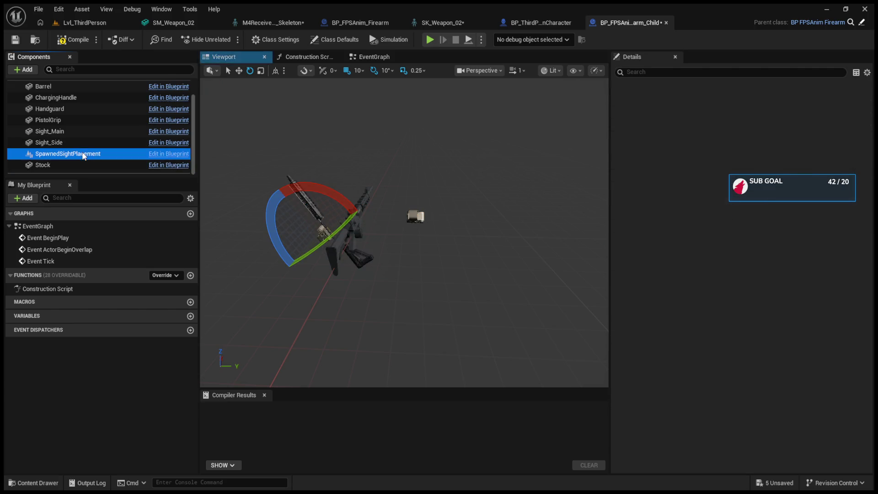
left_click(83, 164)
left_click(84, 143, "ctrl")
left_click(82, 132, "ctrl")
left_click(81, 120, "ctrl")
left_click(81, 109, "ctrl")
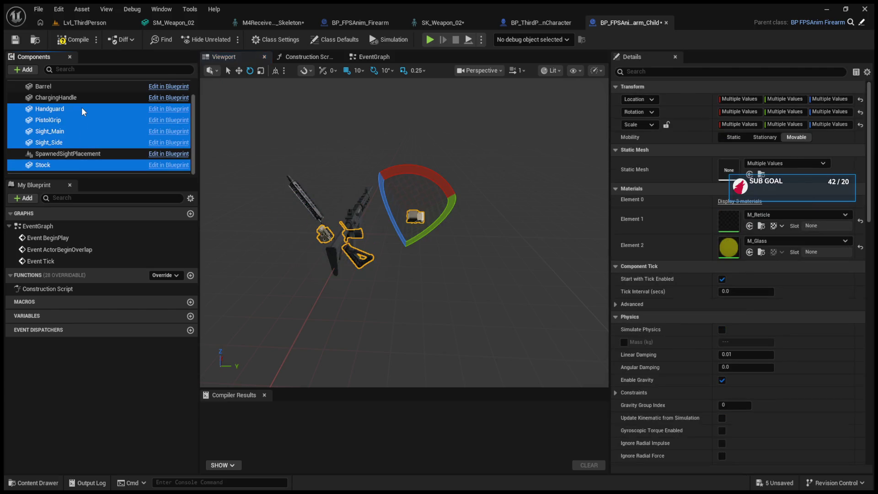
left_click(80, 97, "ctrl")
scroll(79, 96, "up", 2)
left_click(83, 109, "ctrl")
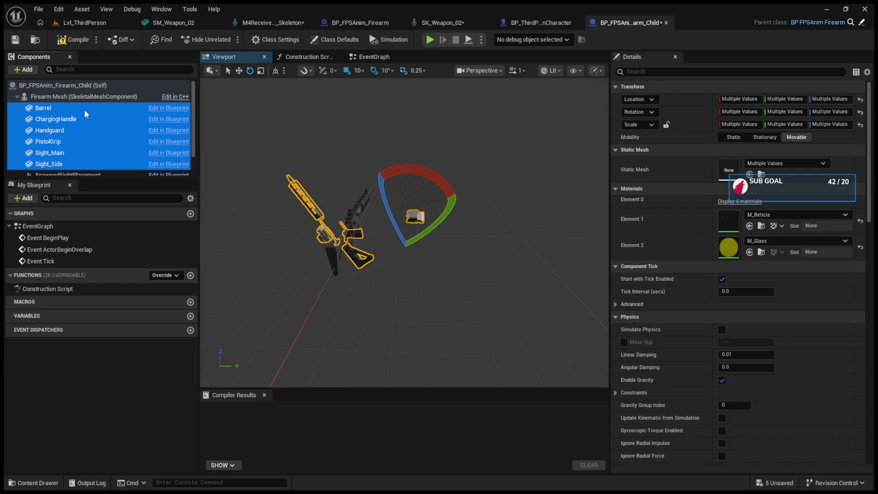
scroll(91, 146, "down", 1)
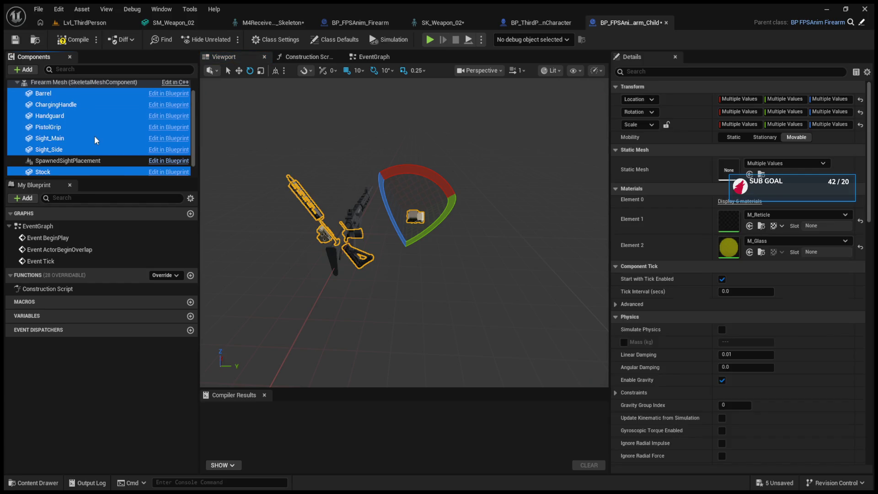
scroll(74, 119, "up", 1)
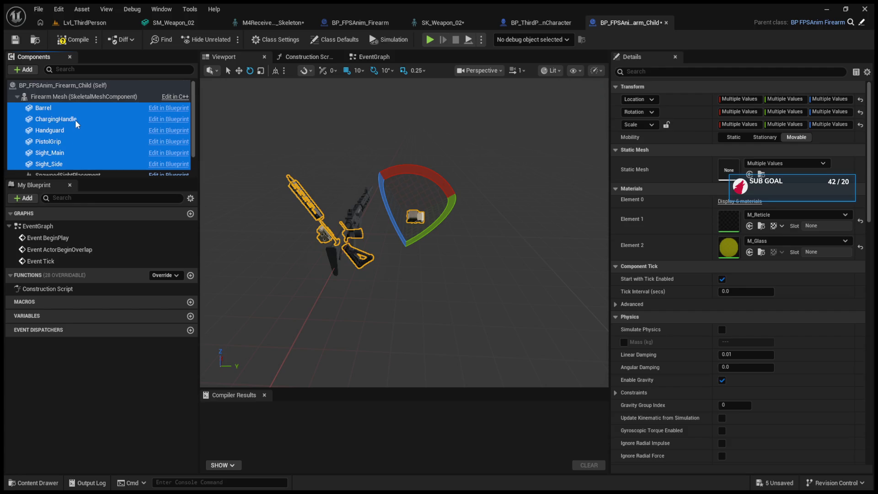
- Reselect Barrel alone, inspect Firearm Mesh, Handguard and ChargingHandle, then return to the level
left_click(44, 104)
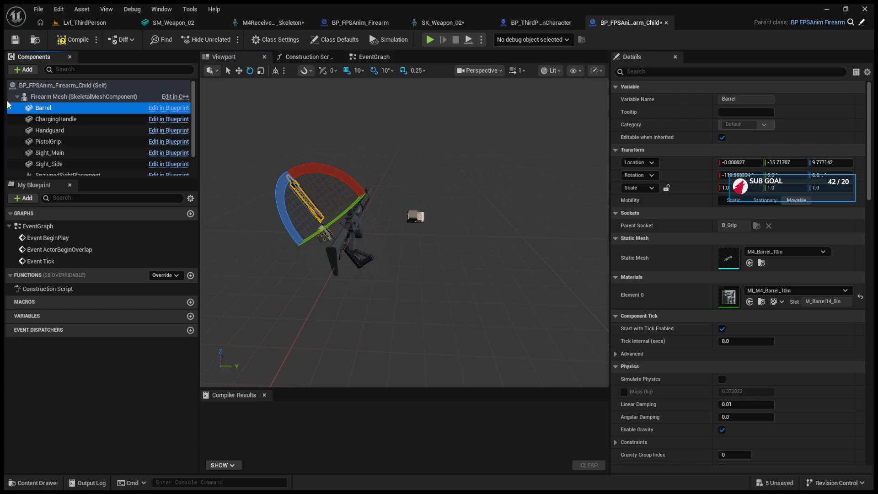
left_click(17, 97)
left_click(17, 97)
left_click(45, 108)
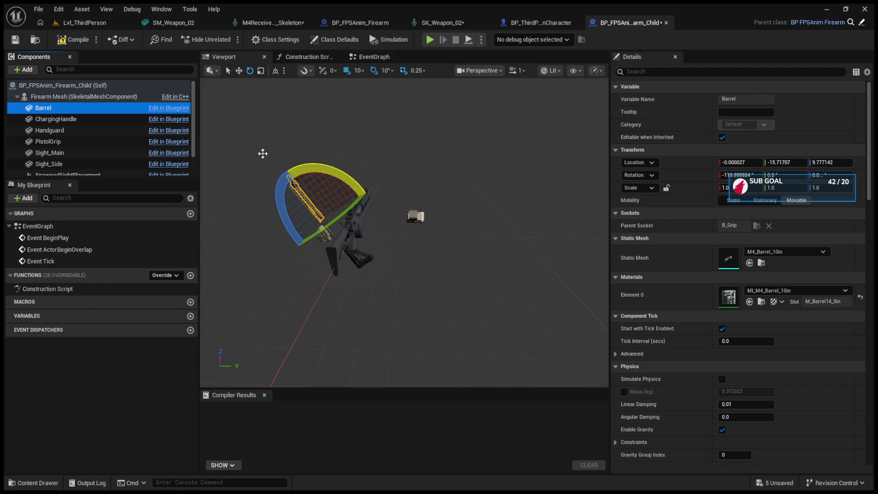
left_click(125, 97)
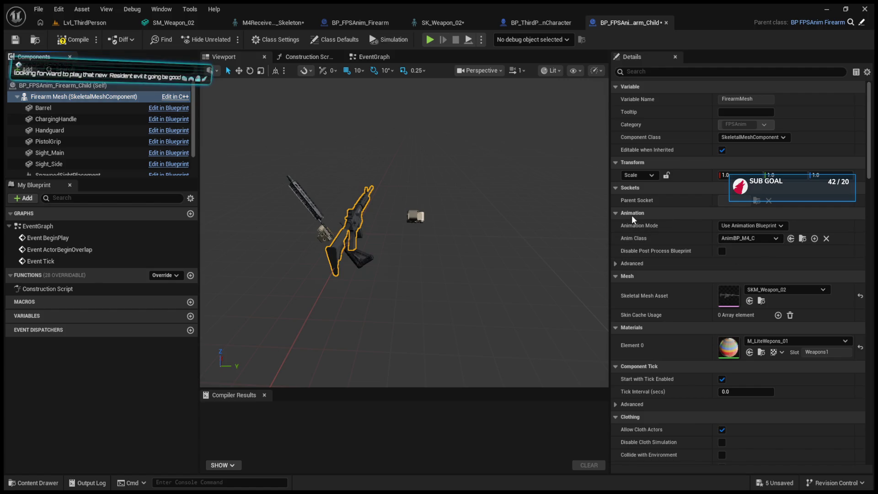
left_click(73, 130)
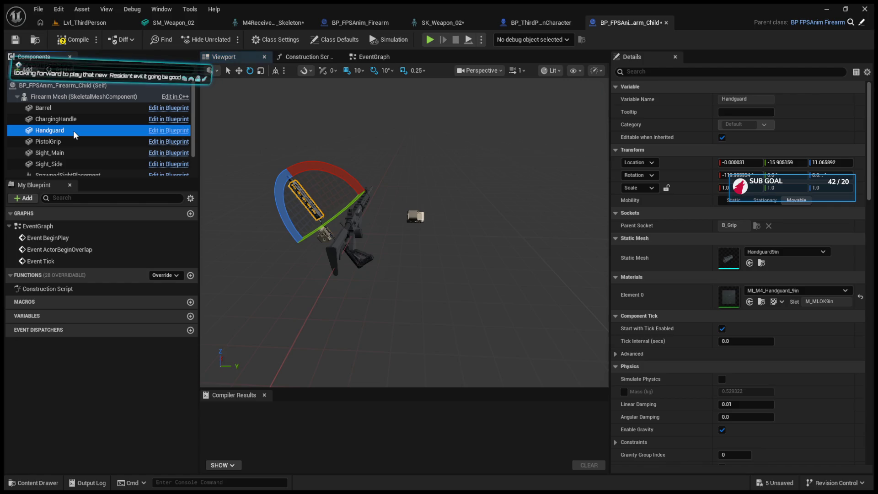
left_click(66, 122)
left_click(58, 110)
left_click(78, 22)
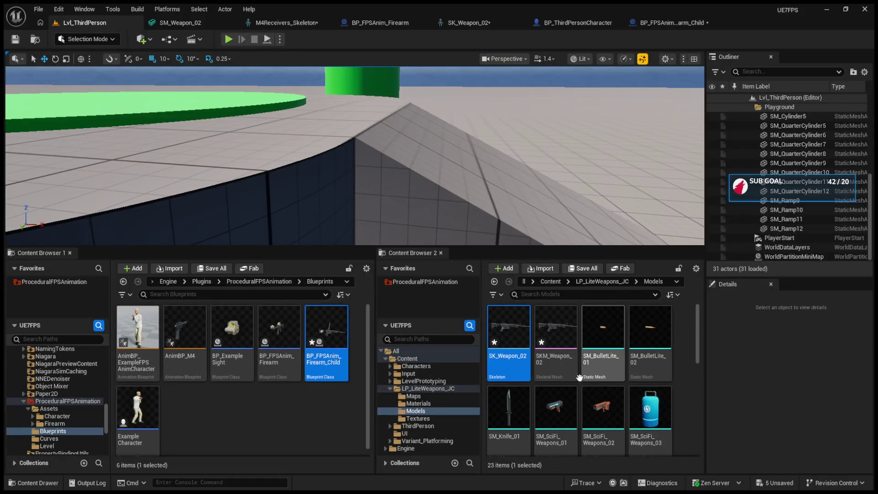
- Recheck the child blueprint's Sight_Main, Handguard, ChargingHandle and event graph, then return to the level
scroll(650, 380, "down", 3)
scroll(650, 380, "down", 3)
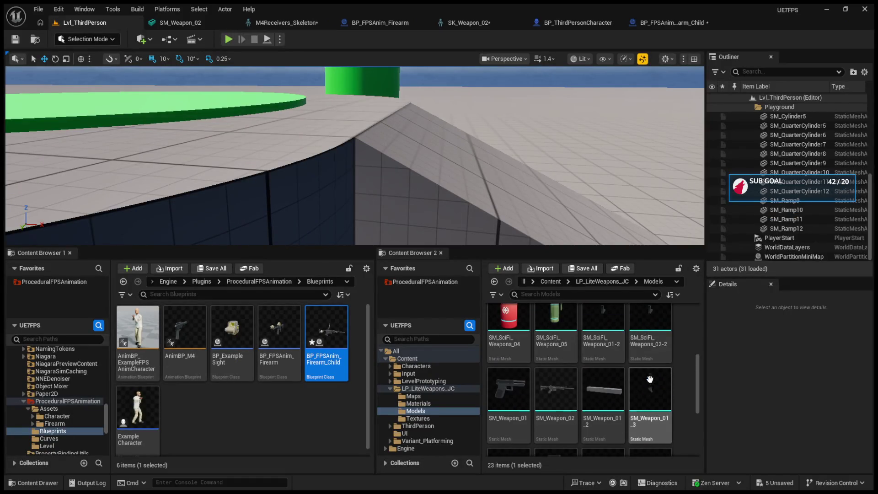
scroll(672, 433, "down", 3)
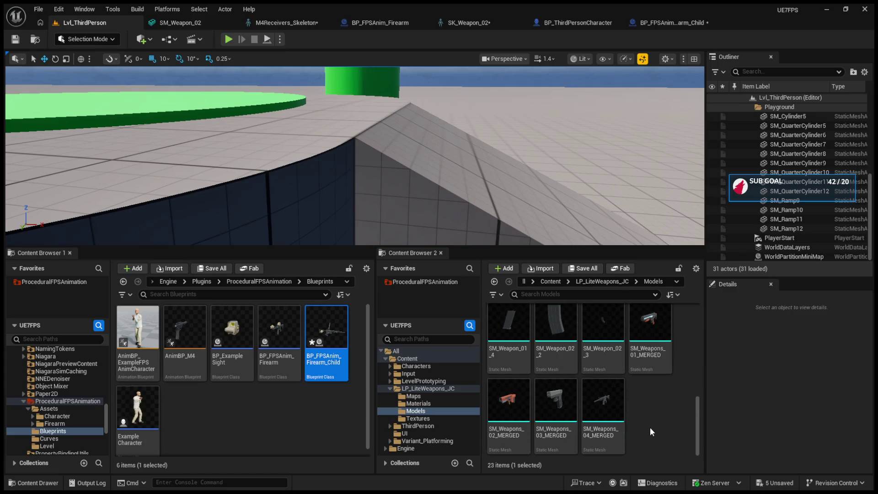
scroll(650, 428, "up", 10)
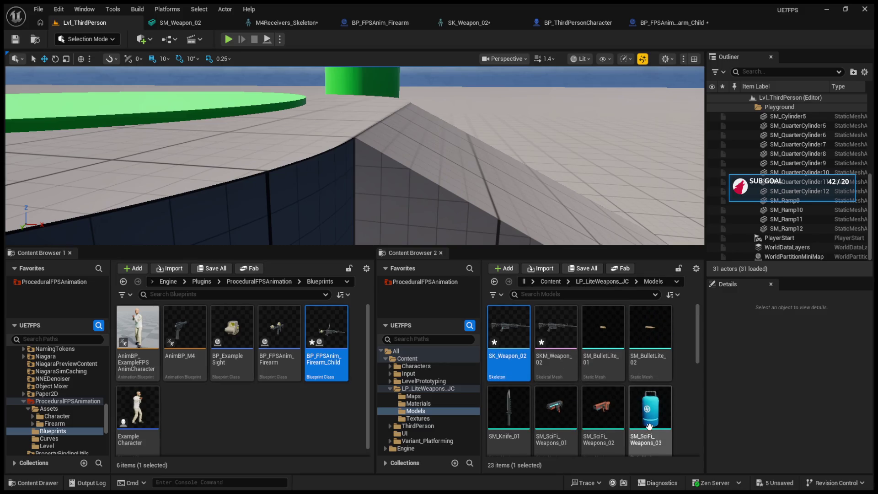
left_click(658, 24)
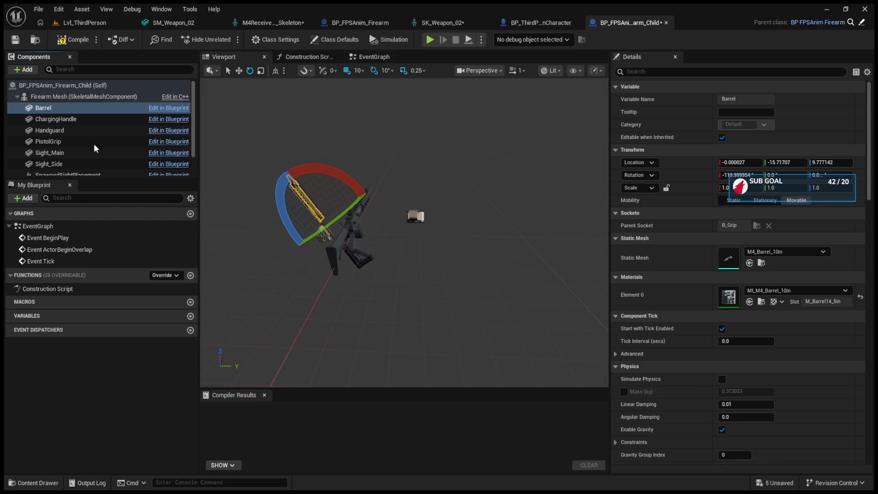
left_click(100, 154)
left_click(85, 129)
left_click(85, 119)
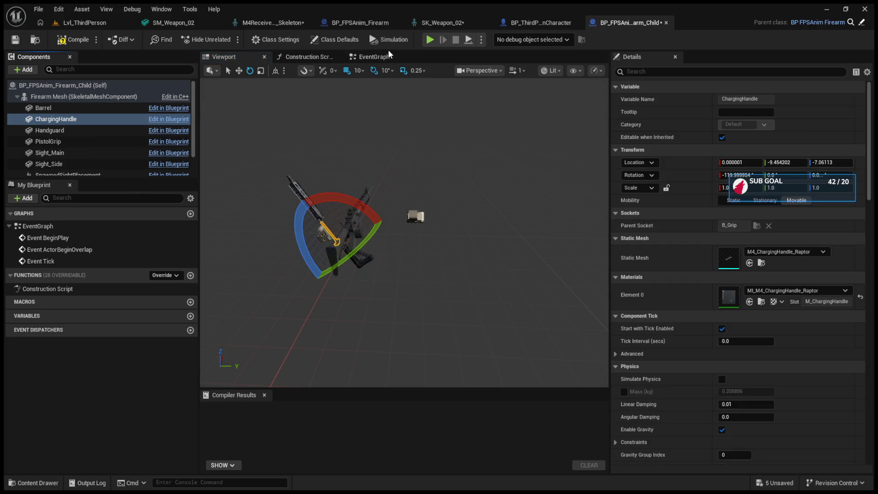
left_click(375, 56)
left_click(238, 58)
left_click(78, 23)
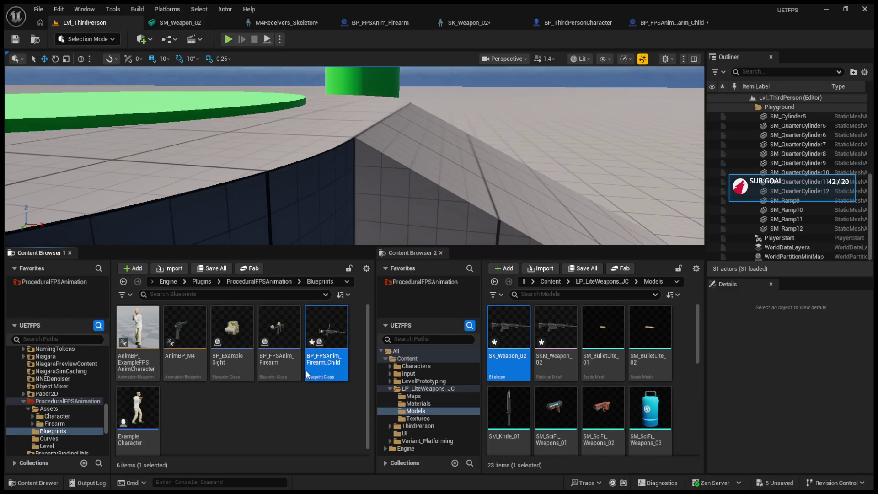
- Delete the old child blueprint, recreate BP_FPSAnim_Firearm_Child from BP_FPSAnim_Firearm, and open it
key("Delete")
key("Return")
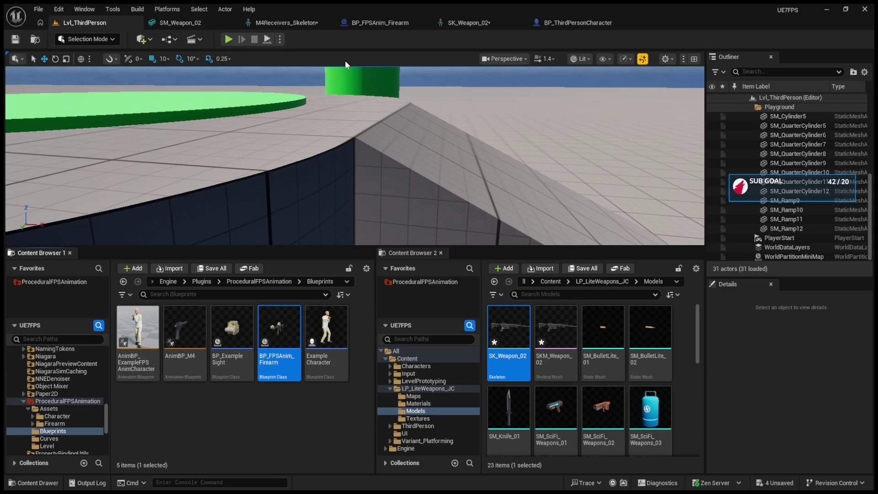
key("ctrl+d")
key("Return")
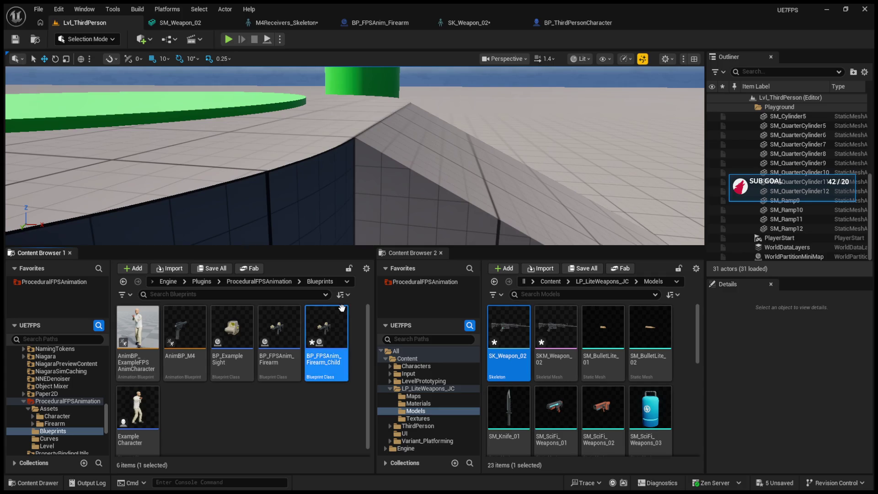
double_click(339, 313)
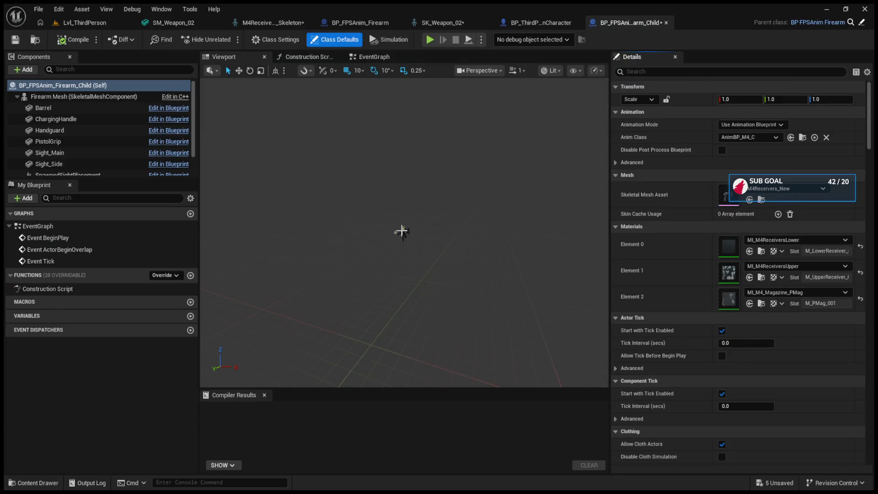
- Select the Sight_Main attachment, lift it above the rifle and set it back on the rail
left_click(400, 194)
mouse_move(404, 175)
left_mouse_down()
mouse_move(404, 140)
mouse_move(406, 197)
left_mouse_up()
left_click(99, 153)
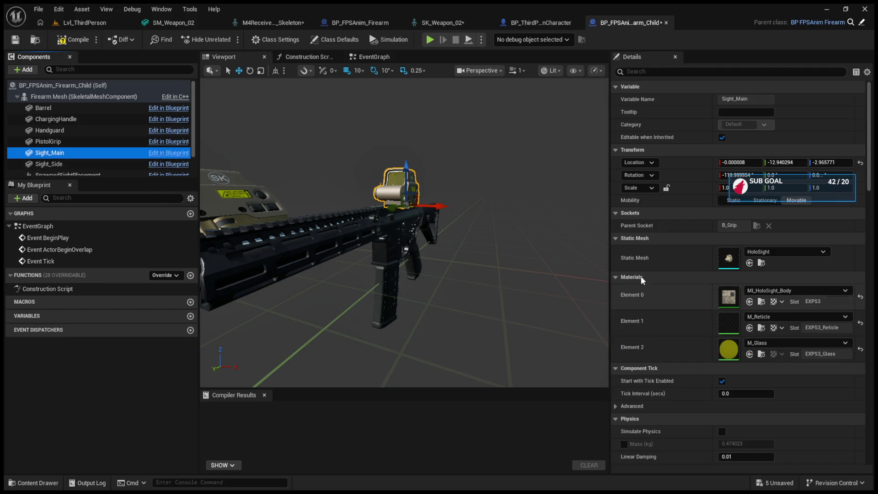
scroll(511, 250, "down", 5)
scroll(511, 250, "up", 5)
left_click_drag(512, 249, 494, 231)
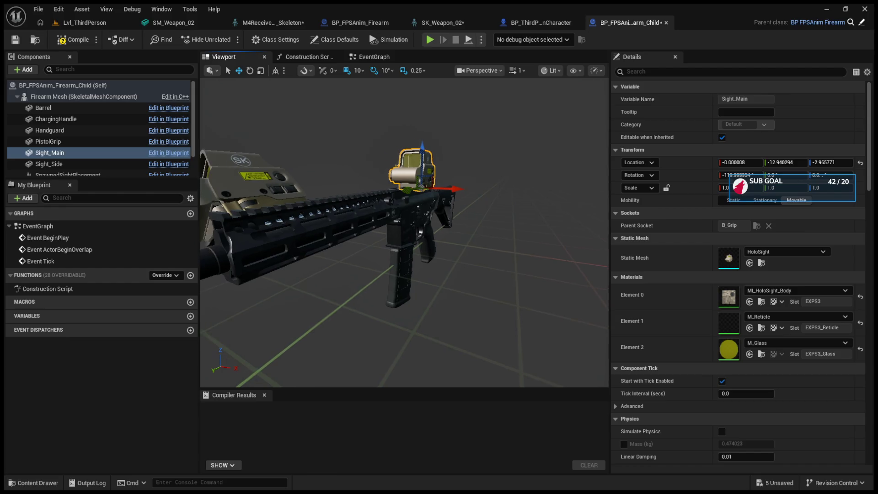
left_click_drag(459, 313, 460, 312)
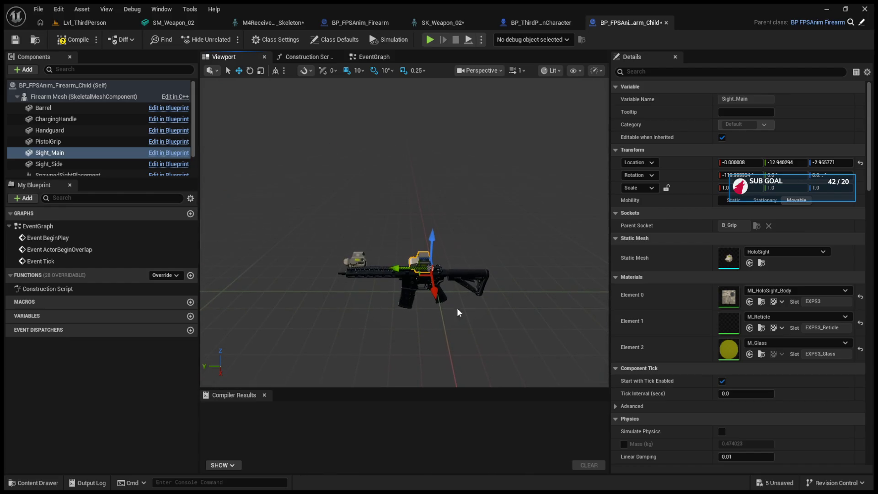
- Swap the Firearm Mesh to SK_FPGun and select the Barrel attachment
left_click(430, 284)
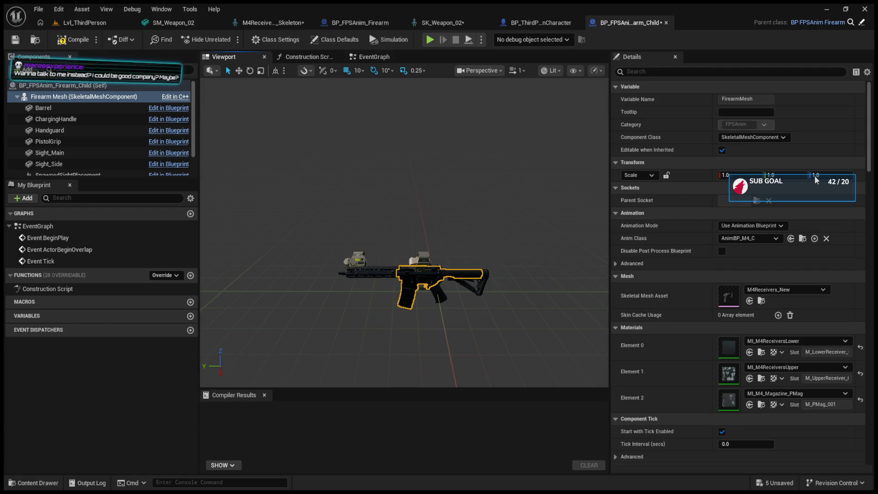
key("ctrl+z")
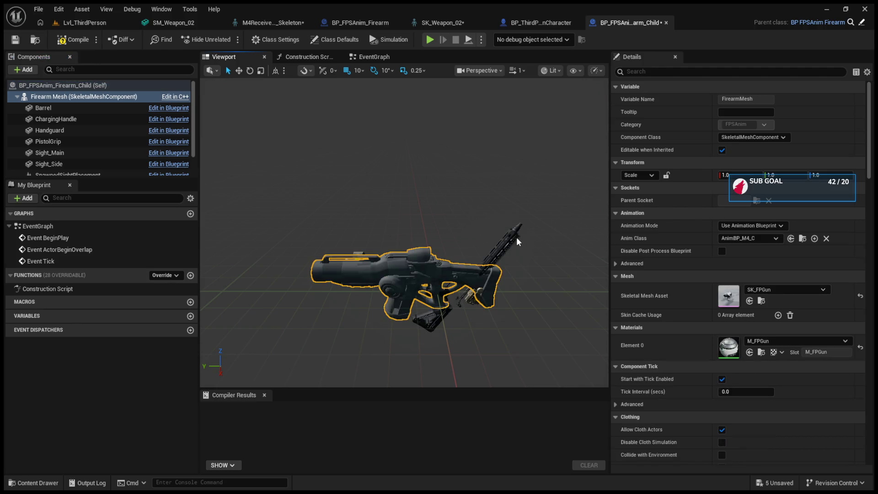
left_click_drag(517, 237, 515, 237)
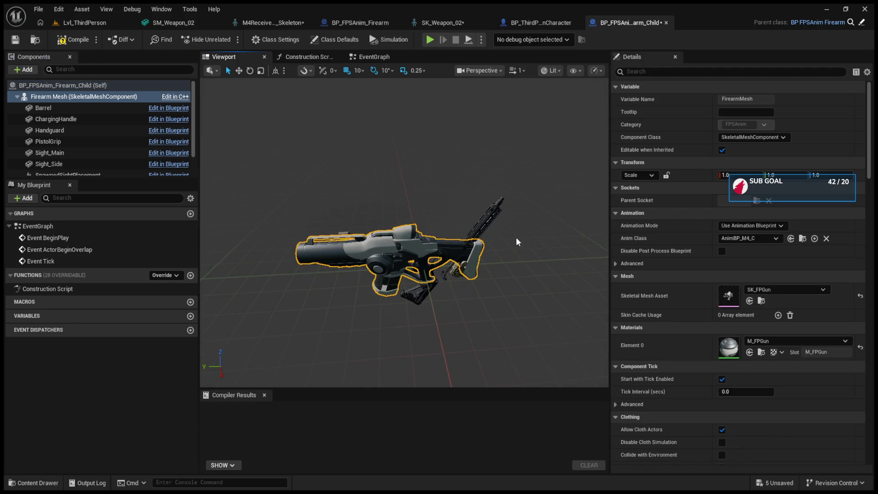
left_click(128, 109)
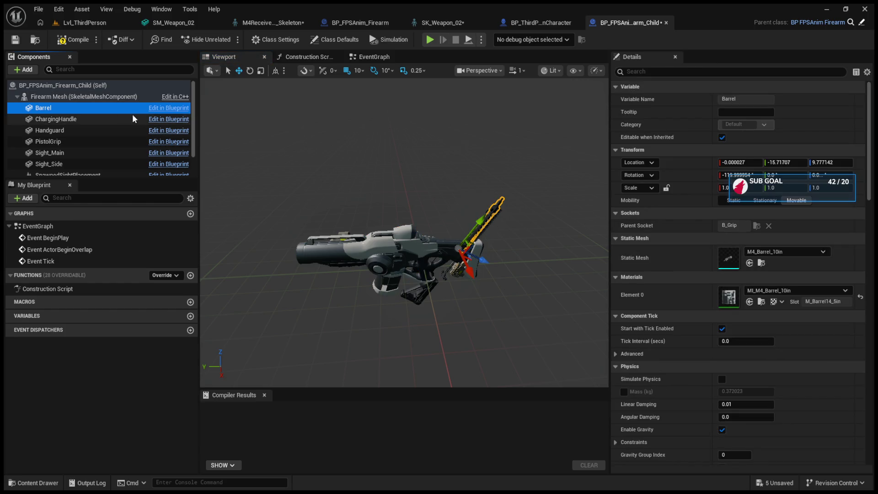
- Inspect each inherited attachment from Barrel through Stock, then reselect the main firearm mesh
left_click(122, 120)
left_click(119, 112)
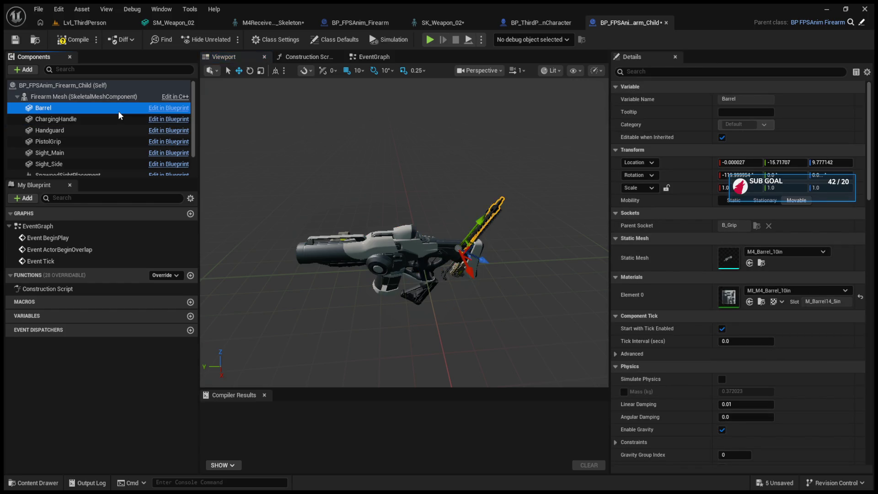
left_click(118, 118)
left_click(119, 130)
left_click(119, 141)
left_click(119, 152)
left_click(120, 164)
scroll(126, 148, "down", 2)
left_click(114, 164)
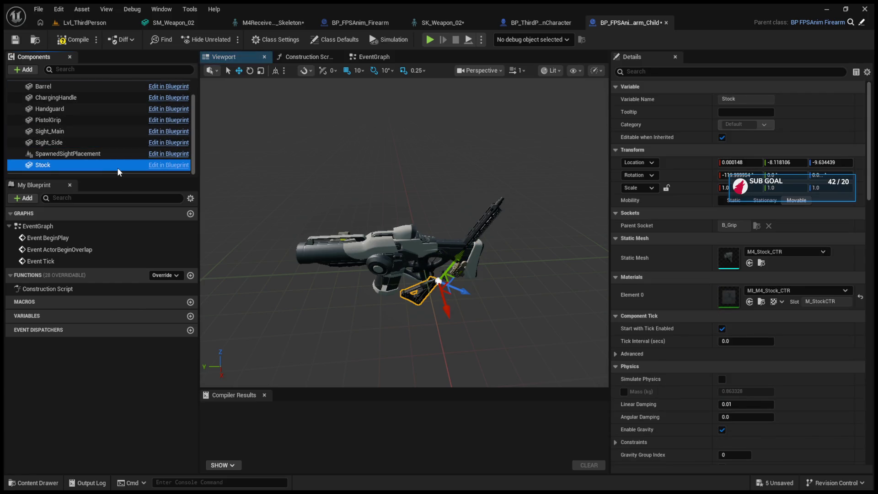
scroll(110, 147, "up", 3)
left_click(78, 99)
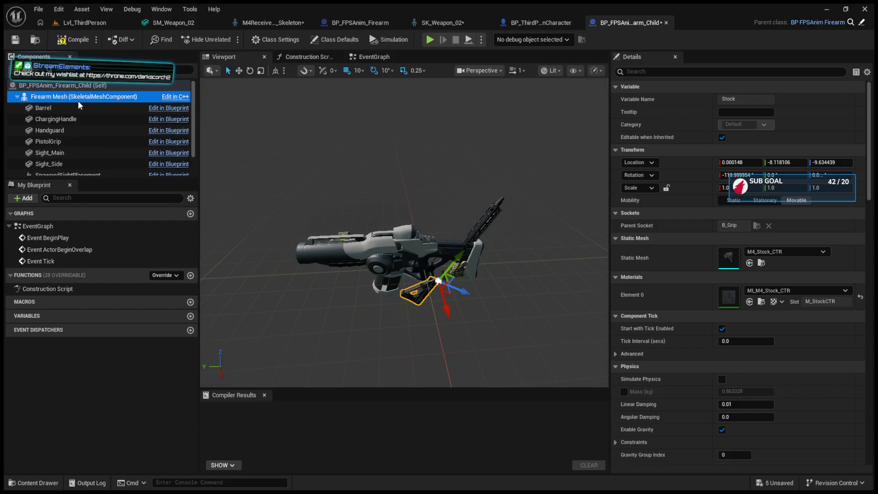
- Clear the Barrel and ChargingHandle static meshes to None
left_click(45, 111)
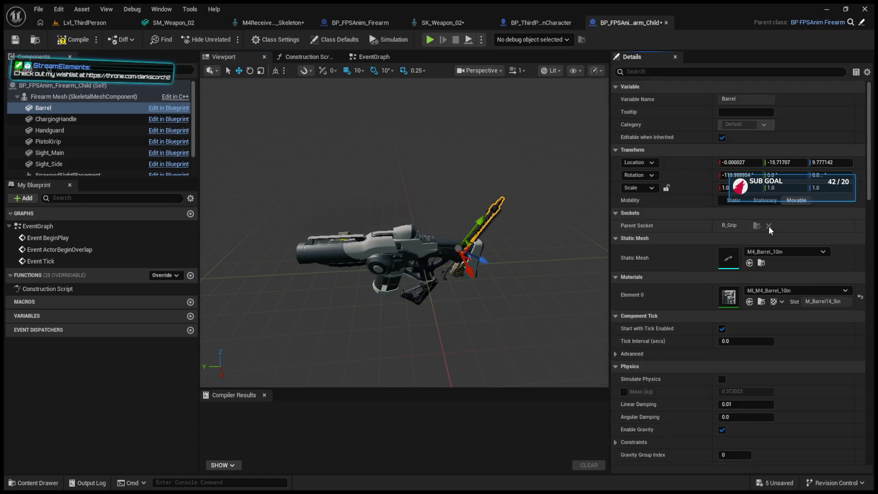
left_click(770, 250)
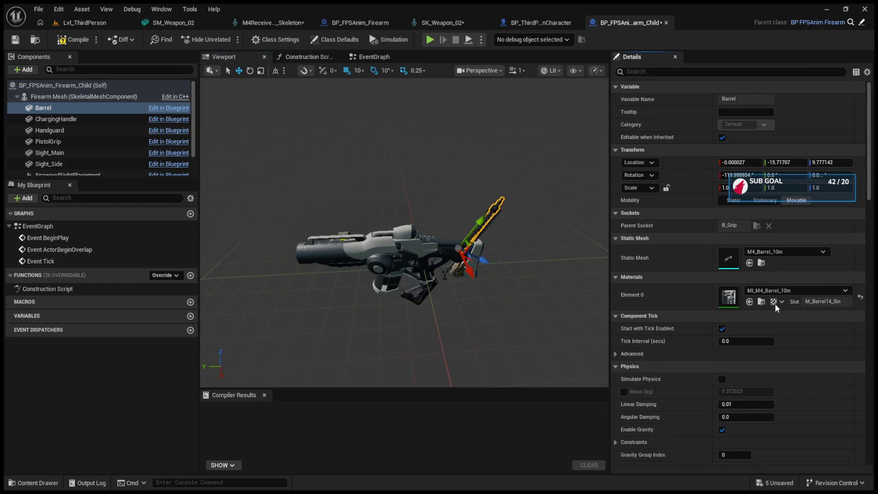
left_click(775, 303)
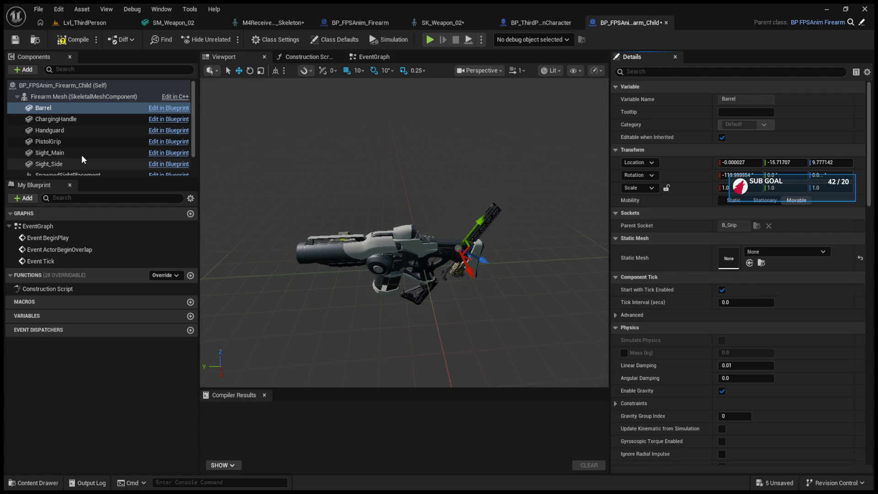
left_click(78, 118)
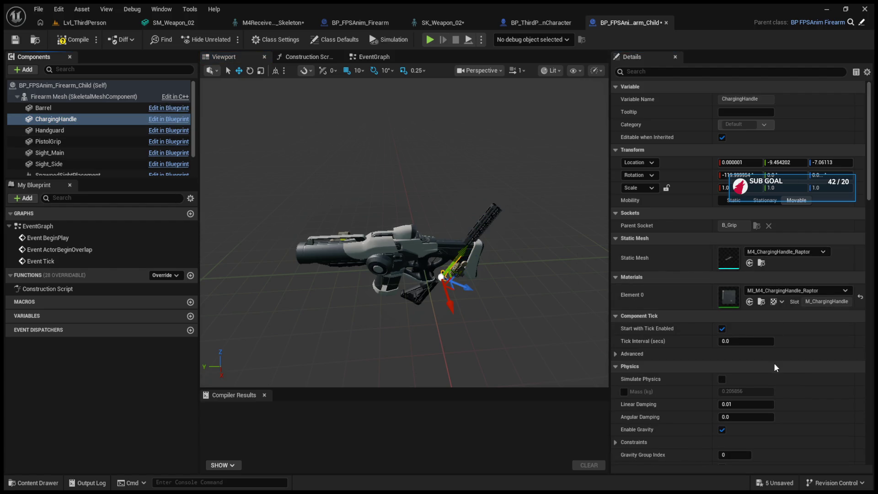
left_click(766, 308)
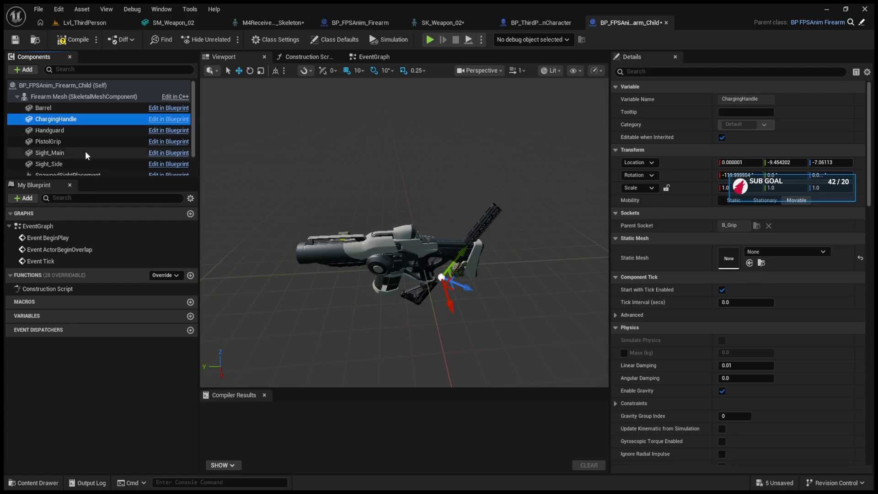
- Multi-select Handguard, PistolGrip, Sight_Main, Sight_Side and Stock and clear their meshes together
left_click(77, 141)
left_click(75, 133)
left_click(69, 117)
scroll(69, 150, "down", 2)
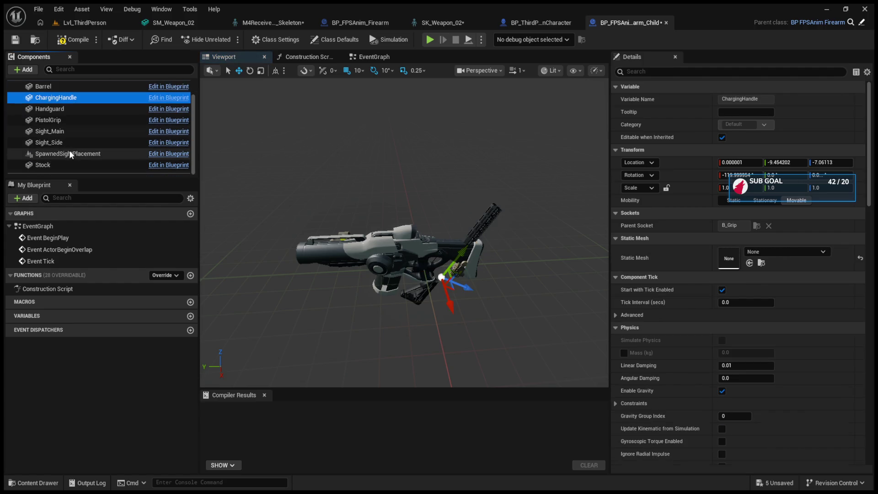
left_click(69, 163, "ctrl")
left_click(68, 141, "ctrl")
left_click(66, 131, "ctrl")
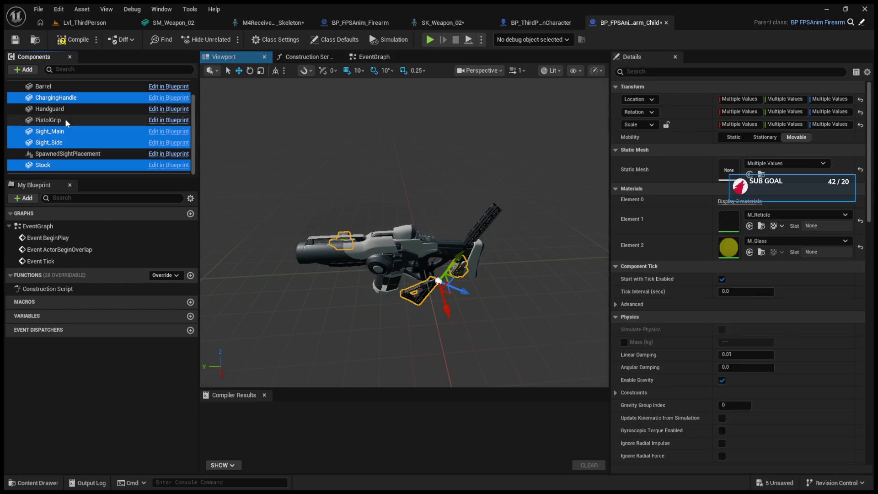
left_click(64, 119, "ctrl")
left_click(64, 109, "ctrl")
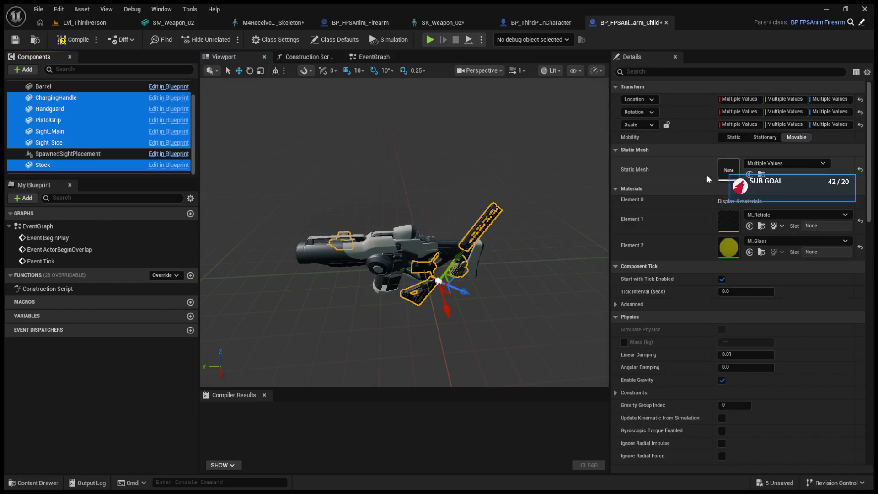
left_click(804, 169)
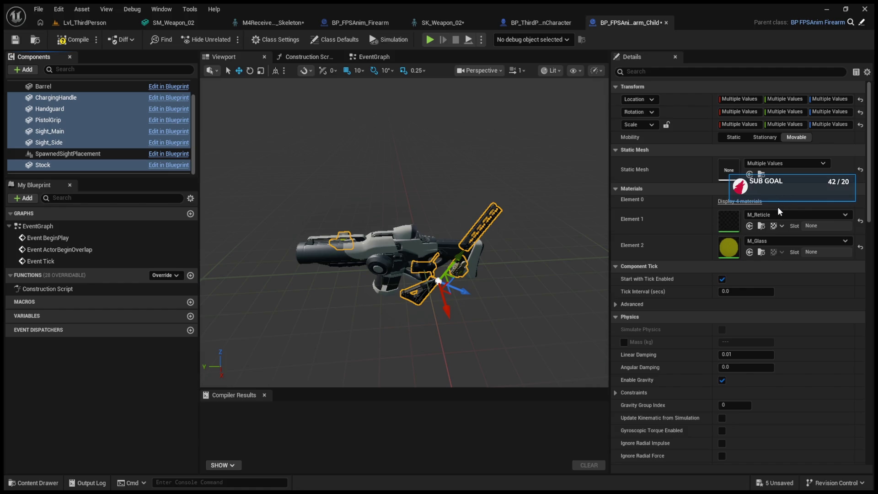
- Deselect all and orbit to an end-on view of the bare SK_FPGun
left_click(277, 180)
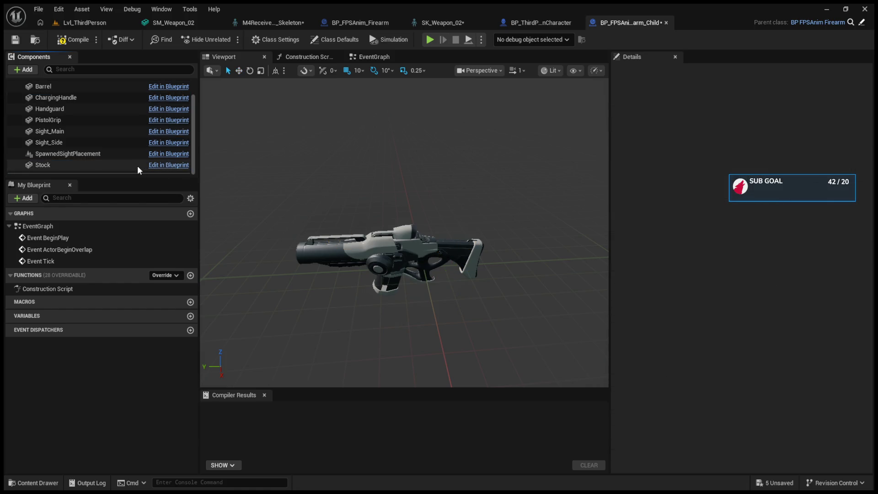
left_click(389, 256)
mouse_move(389, 256)
left_mouse_down()
mouse_move(526, 256)
mouse_move(503, 238)
mouse_move(503, 210)
mouse_move(503, 247)
mouse_move(503, 215)
left_mouse_up()
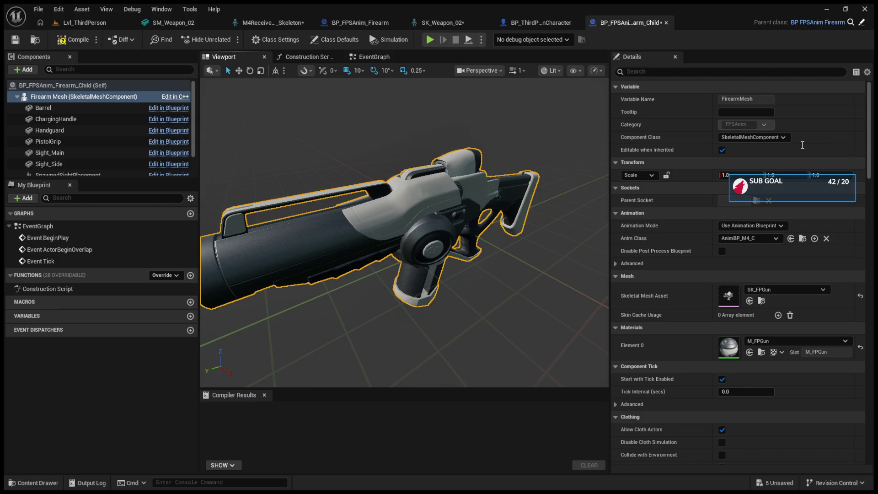
- Swap the Firearm Mesh to SKM_Weapon_02 and orbit to view the new rifle
key("ctrl+z")
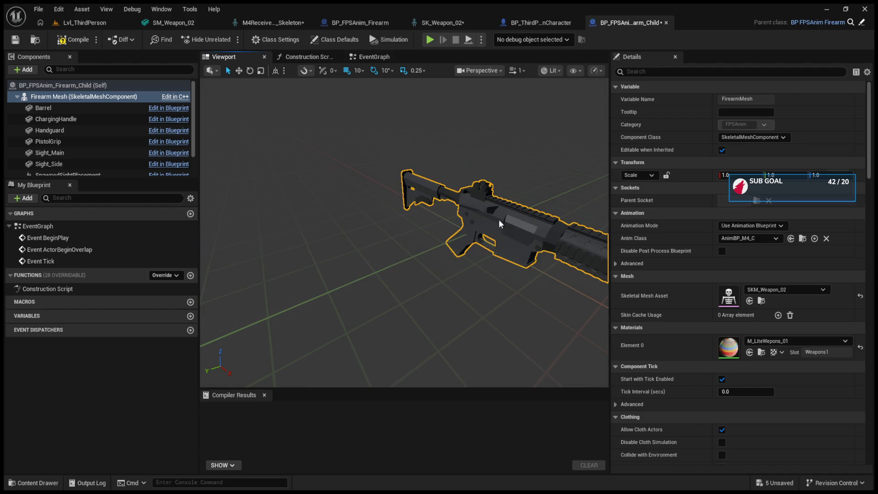
left_click_drag(472, 235, 389, 228)
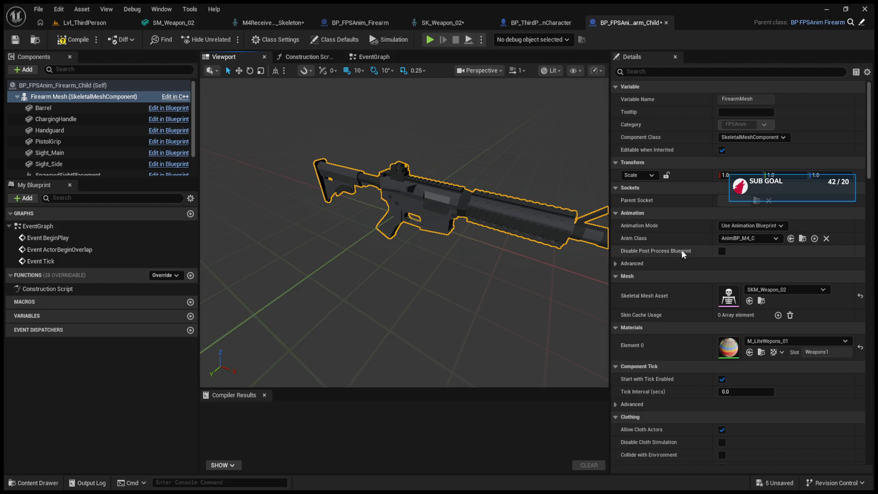
- Collapse the Collision through Events sections in the Details panel
scroll(677, 266, "down", 3)
scroll(645, 309, "down", 15)
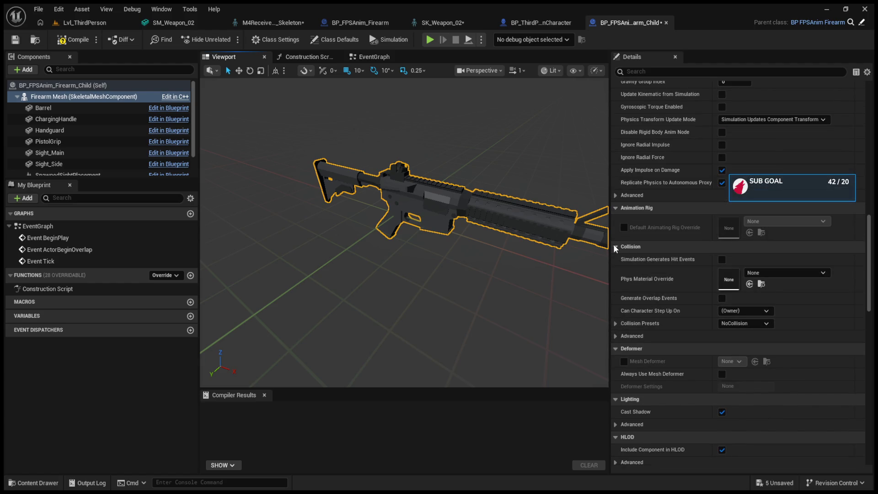
left_click(615, 247)
left_click(616, 259)
left_click(615, 271)
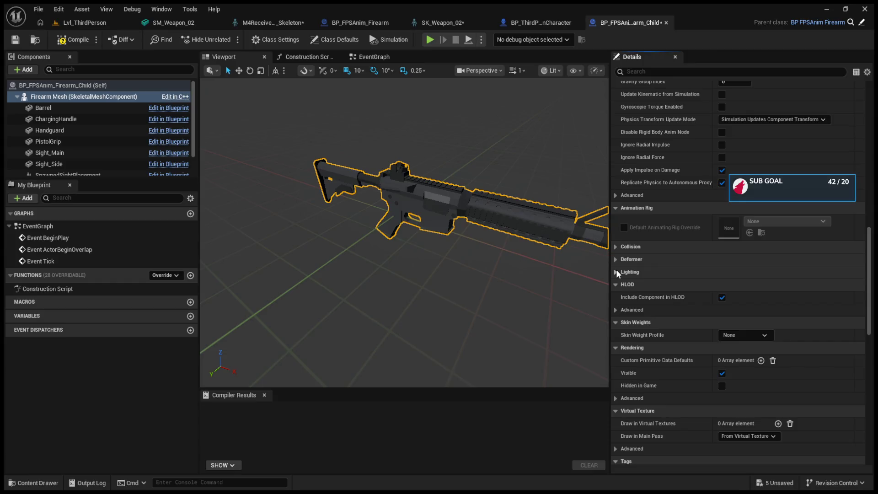
left_click(615, 284)
left_click(616, 297)
left_click(615, 309)
left_click(615, 323)
left_click(615, 335)
left_click(617, 348)
left_click(617, 360)
left_click(619, 372)
left_click(616, 386)
left_click(615, 398)
- Collapse the Physics, leader pose, clothing, mesh and advanced animation sections
scroll(616, 380, "up", 5)
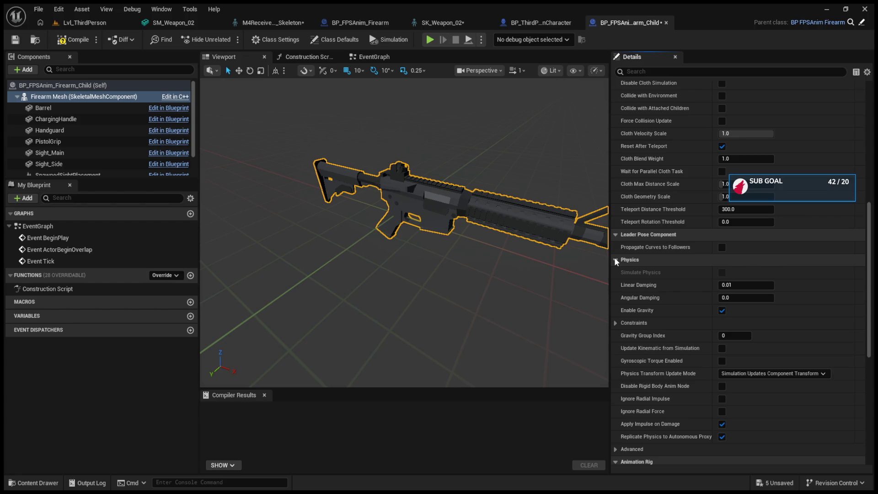
left_click(616, 259)
left_click(616, 235)
scroll(620, 279, "up", 5)
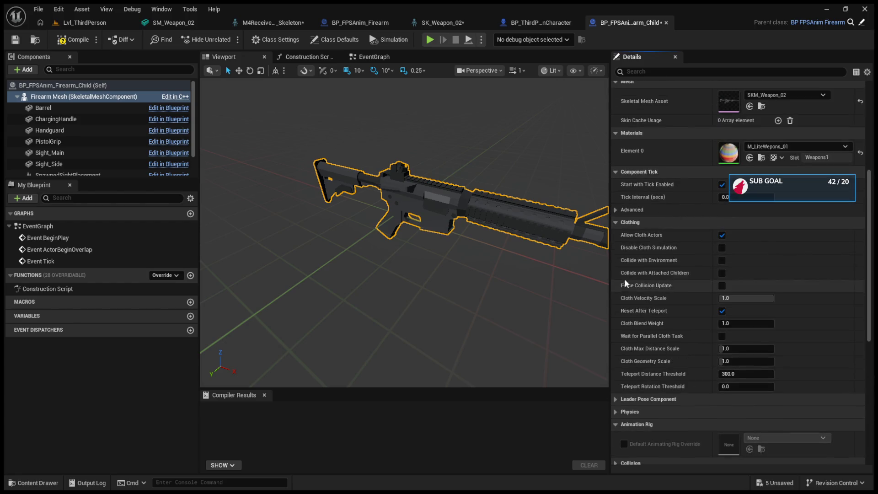
left_click(618, 224)
scroll(620, 270, "up", 5)
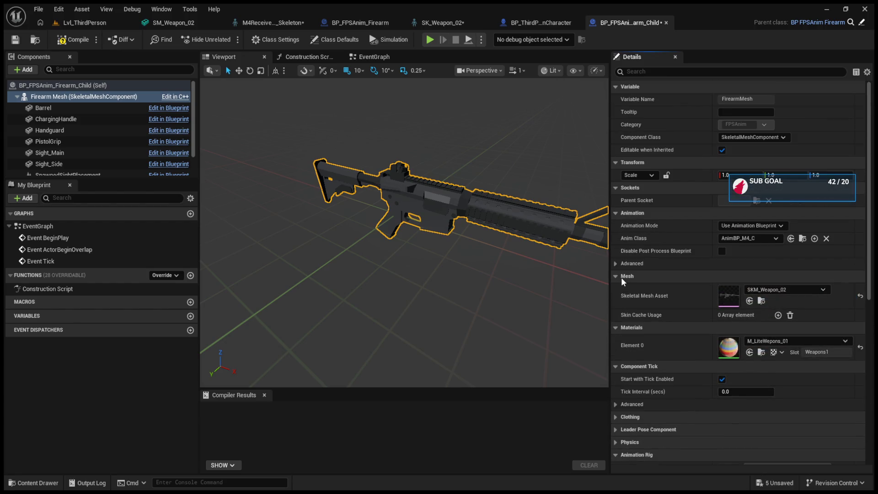
left_click(615, 274)
left_click(615, 265)
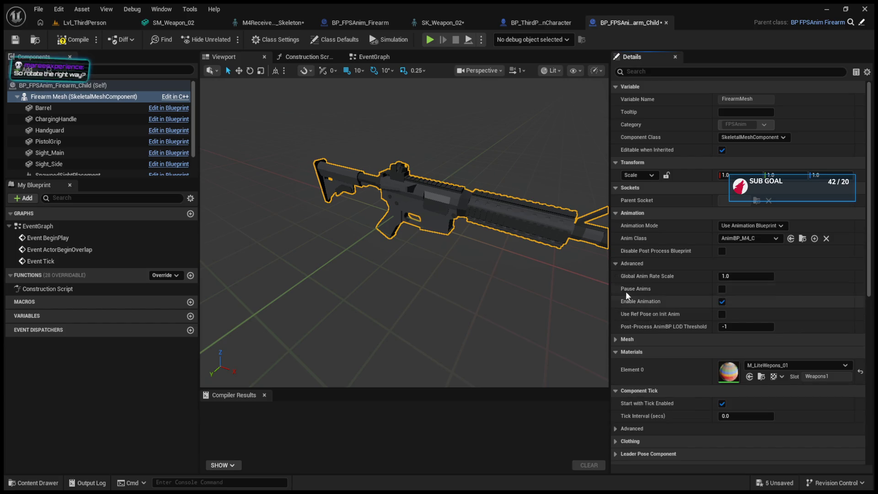
left_click(618, 265)
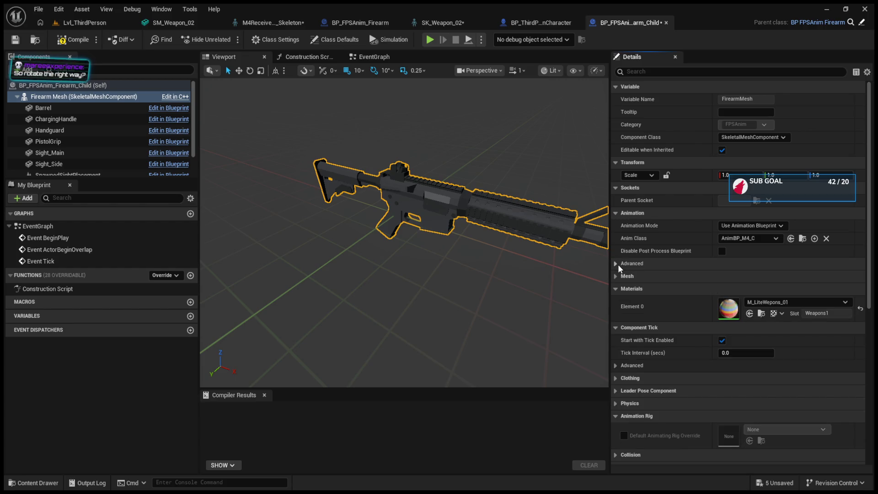
- Orbit around the rifle, compile BP_Weapon, and view its Class Defaults
mouse_move(430, 229)
left_mouse_down()
mouse_move(412, 229)
mouse_move(407, 241)
left_mouse_up()
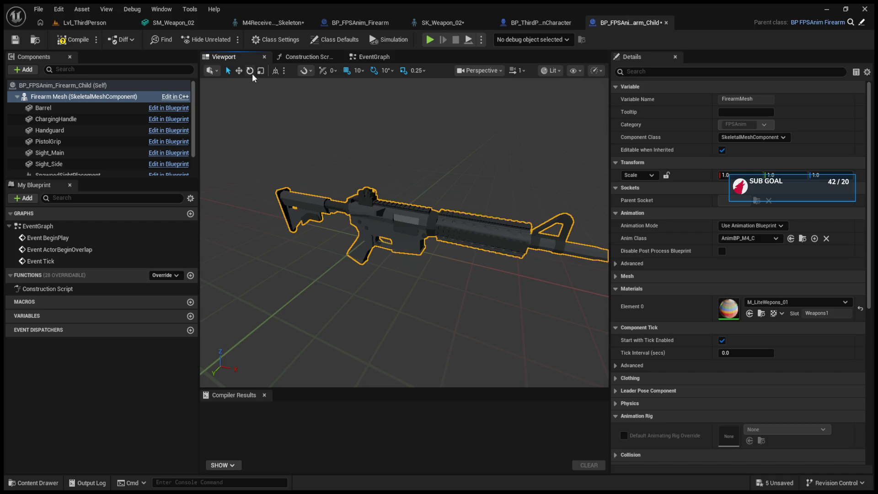
left_click_drag(402, 275, 394, 275)
mouse_move(385, 204)
left_mouse_down()
mouse_move(380, 260)
mouse_move(385, 204)
left_mouse_up()
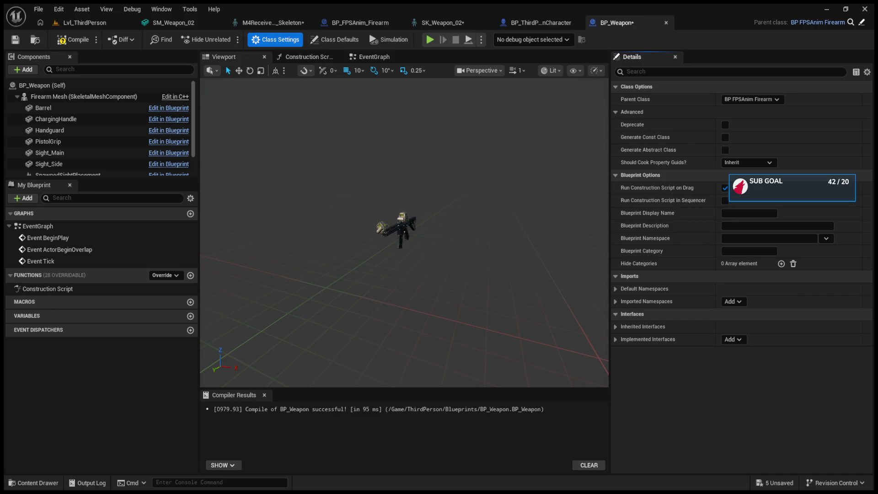
left_click(269, 41)
left_click(332, 40)
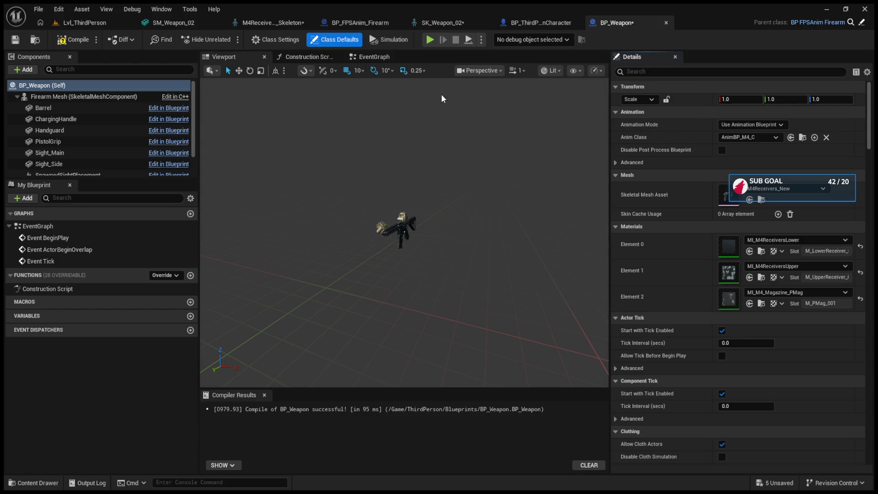
scroll(669, 155, "down", 2)
scroll(669, 156, "up", 2)
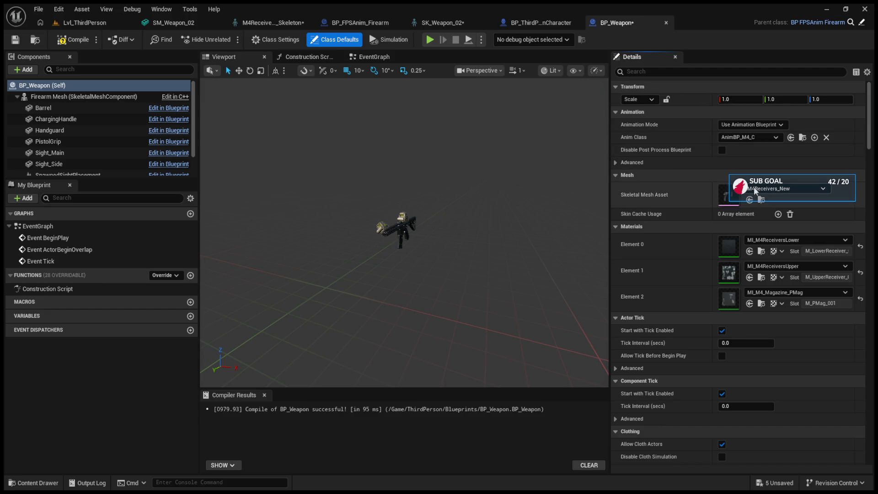
- Inspect the attachments down to Sight_Side and browse to its HoloSight mesh asset
left_click(78, 112)
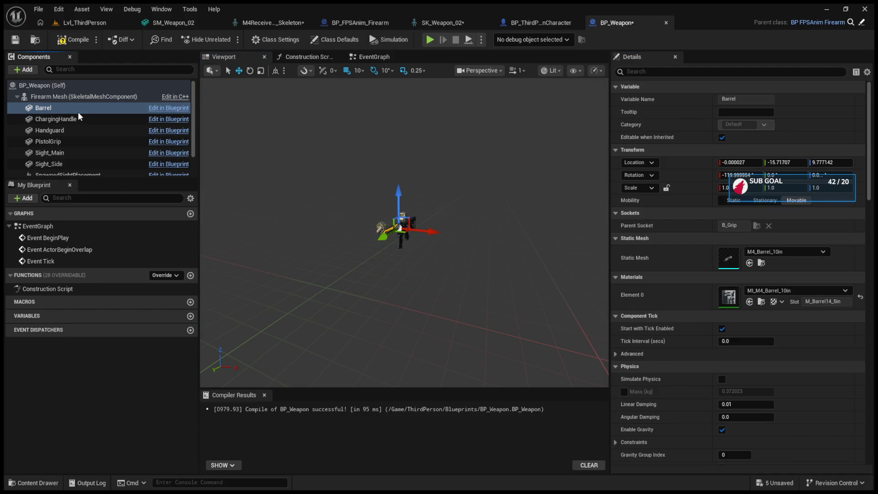
left_click(81, 109)
left_click(75, 129)
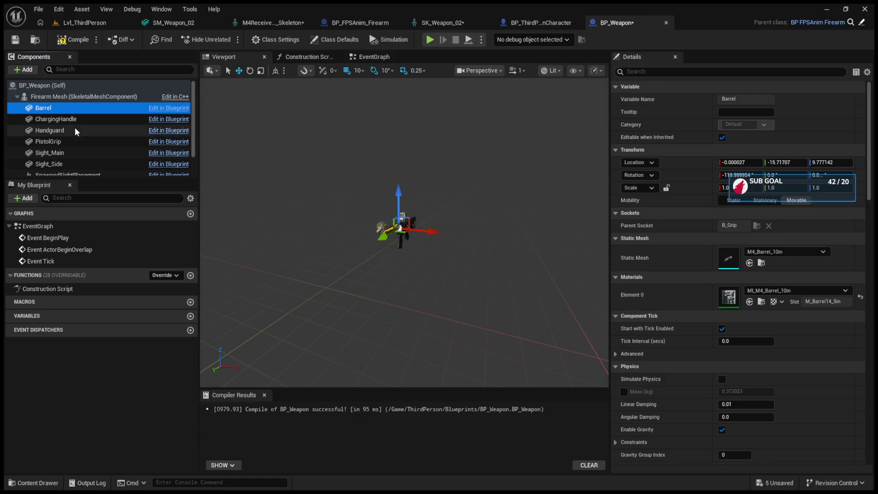
left_click(76, 120)
left_click(75, 131)
left_click(77, 141)
left_click(78, 148)
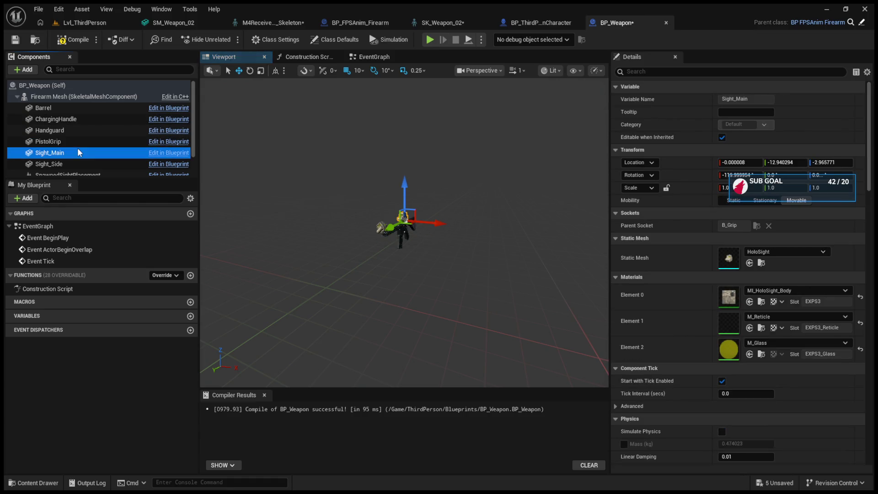
left_click(80, 163)
scroll(79, 144, "down", 1)
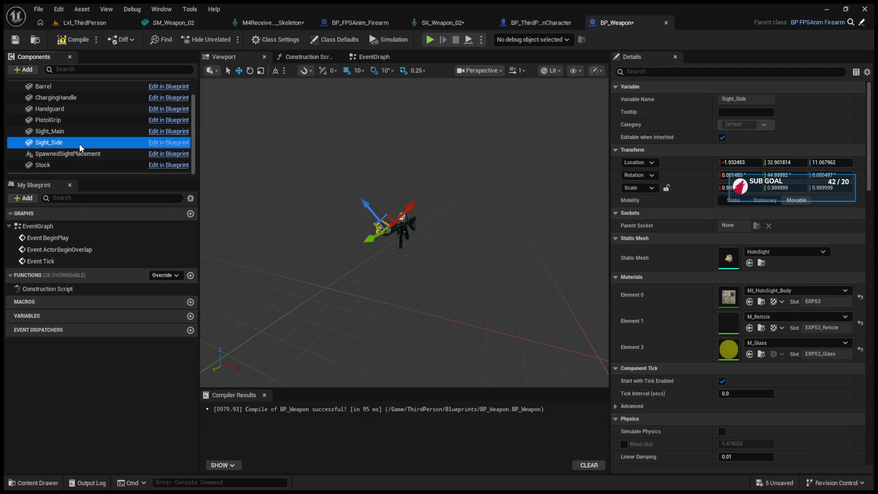
left_click(761, 262)
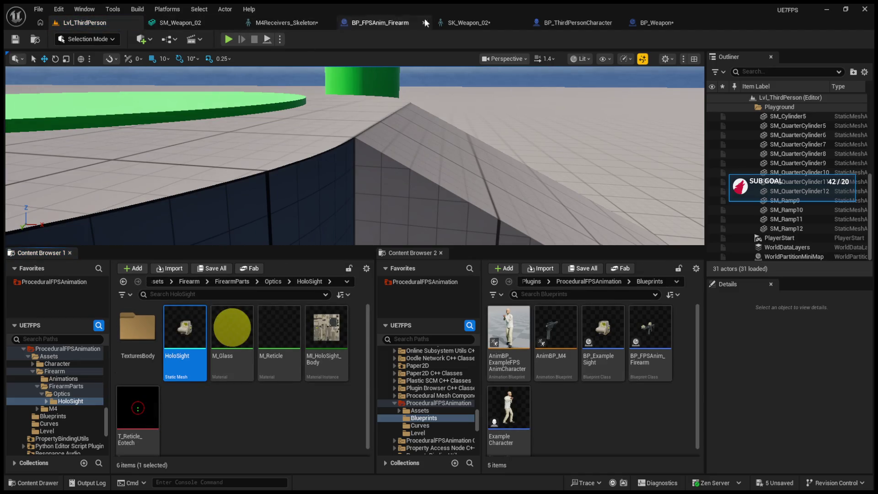
left_click(641, 23)
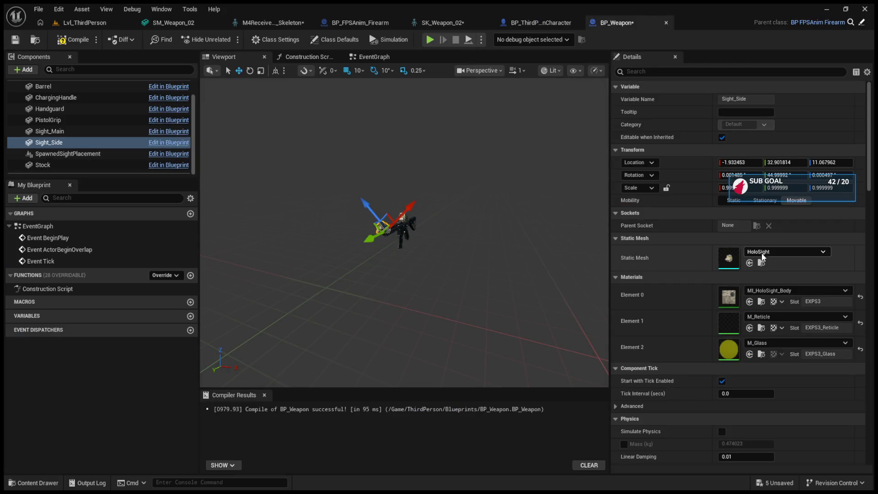
- Switch the selection among Sight_Main, Sight_Side, PistolGrip and Handguard, ending on Sight_Side
left_click(85, 131)
left_click(85, 144)
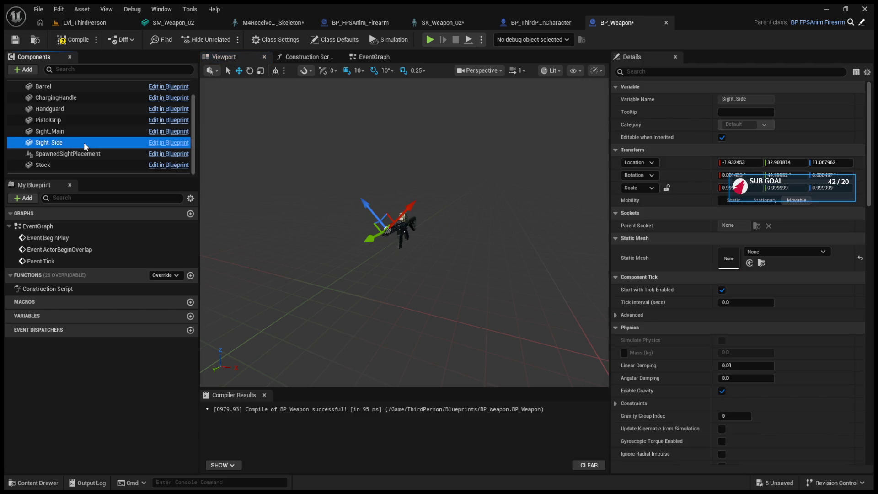
left_click(82, 131, "ctrl")
left_click(81, 121, "ctrl")
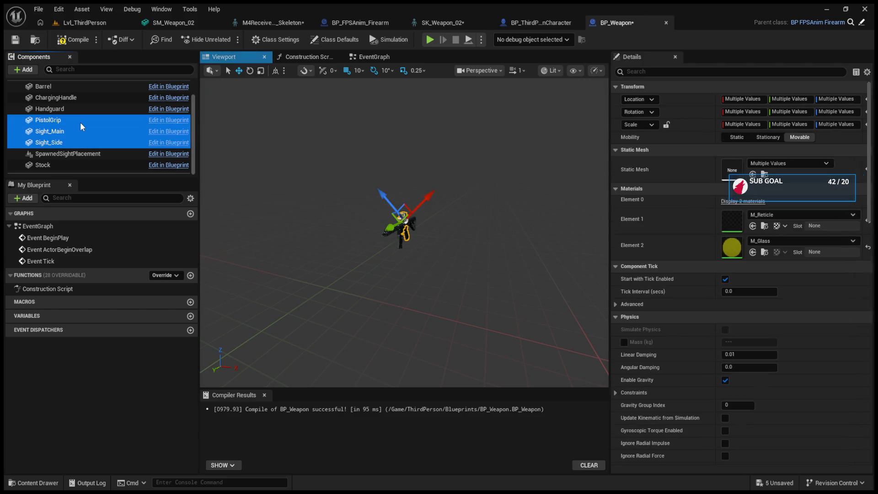
left_click(78, 129)
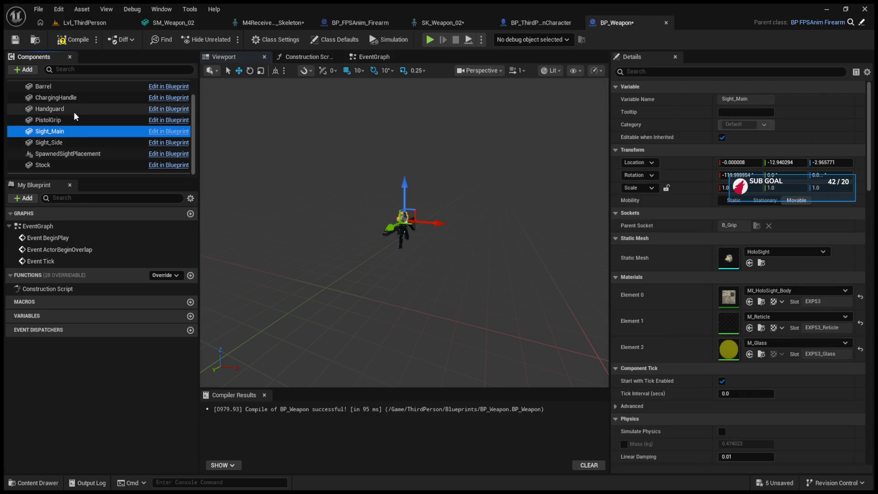
left_click(73, 111, "shift")
left_click(76, 141)
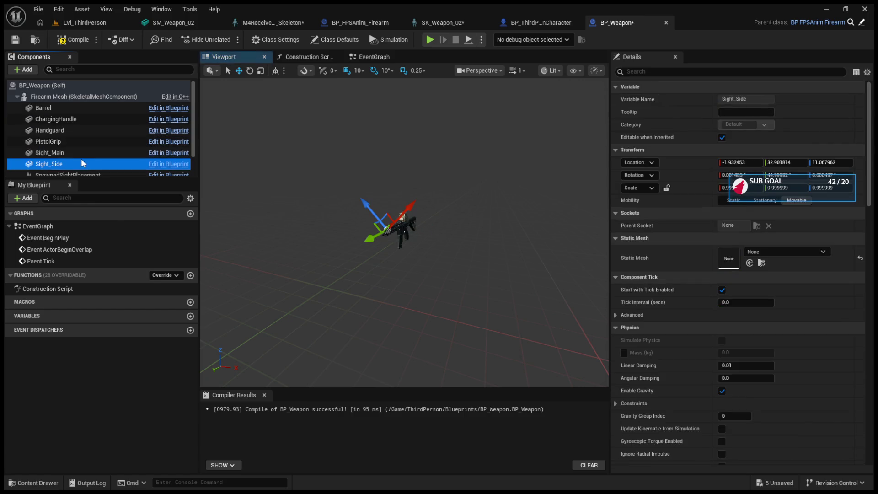
- Multi-select Barrel through Stock, then select only SpawnedSightPlacement
left_click(67, 109)
left_click(67, 131, "shift")
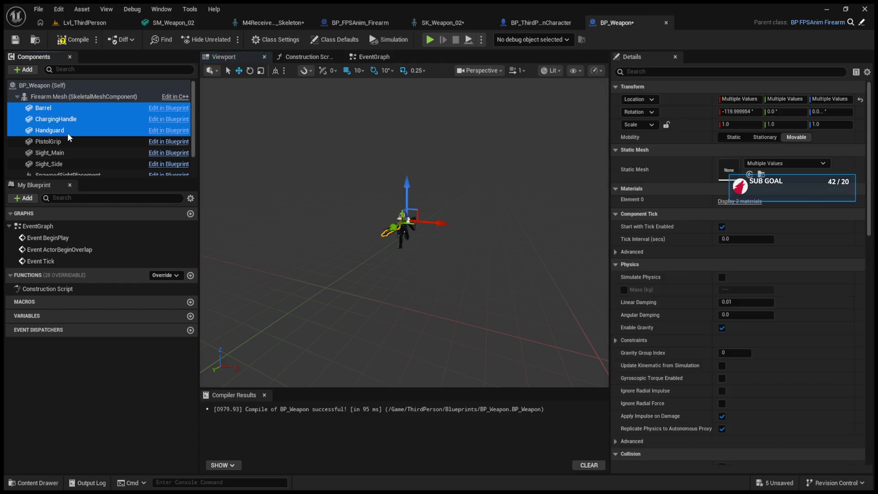
left_click(69, 142, "shift")
left_click(70, 163, "shift")
scroll(70, 163, "down", 1)
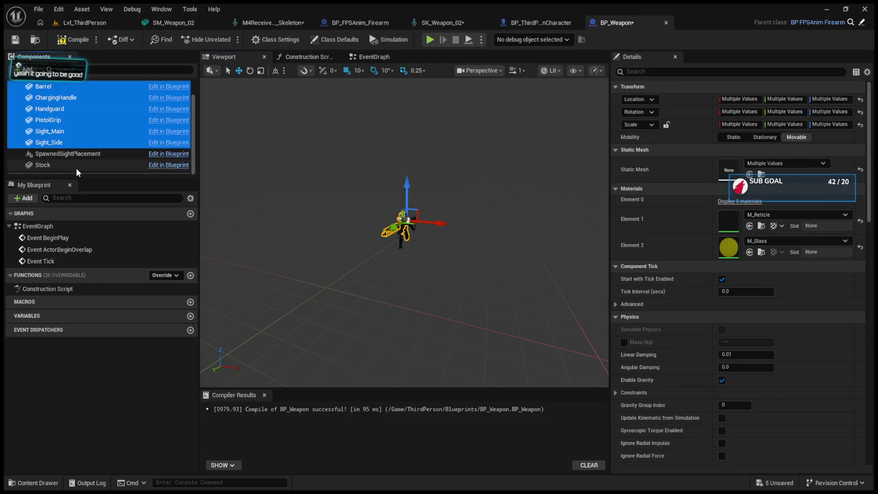
left_click(75, 169, "shift")
left_click(75, 154, "ctrl")
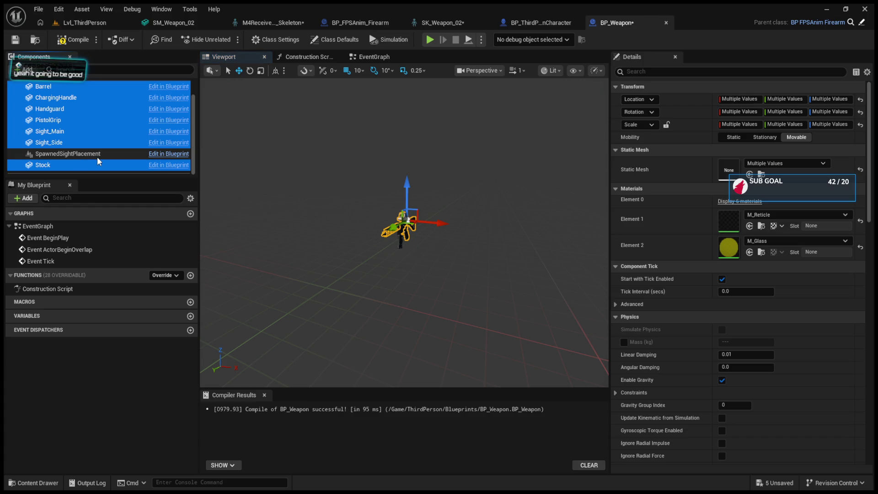
left_click(97, 156)
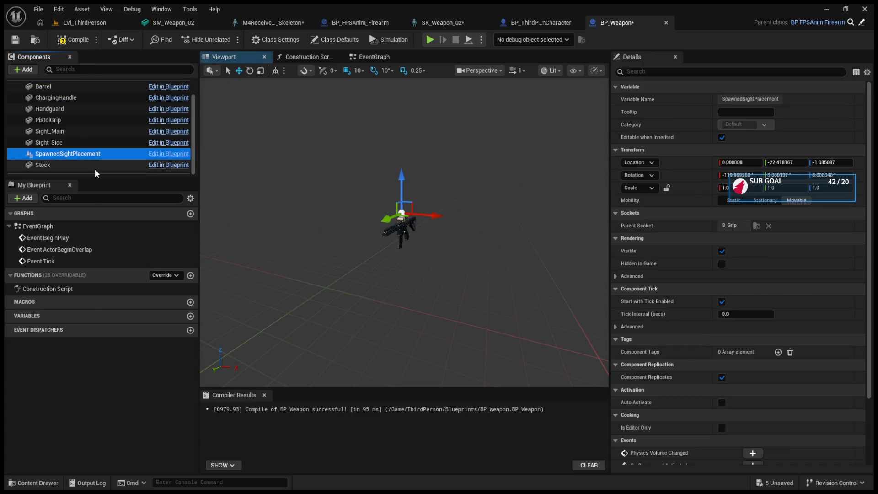
key("f")
mouse_move(411, 209)
left_mouse_down()
mouse_move(411, 270)
mouse_move(416, 220)
mouse_move(414, 257)
mouse_move(398, 247)
mouse_move(410, 162)
left_mouse_up()
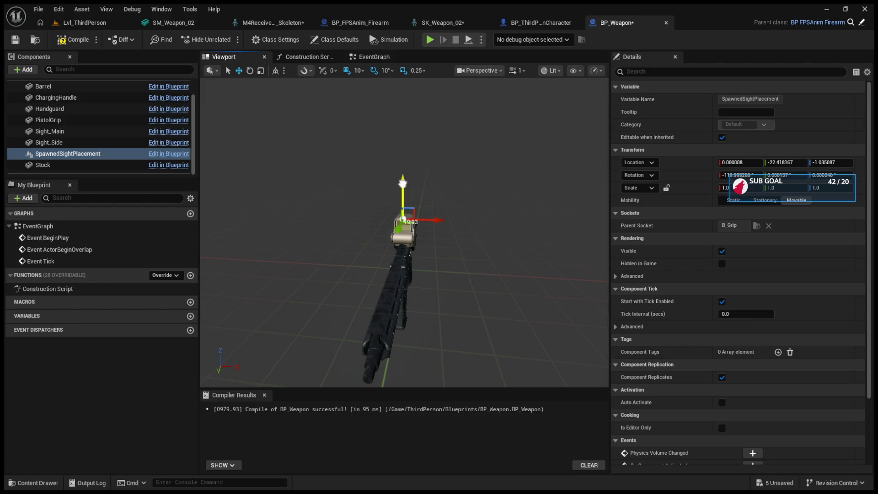
scroll(62, 121, "up", 2)
left_click(63, 122)
left_click(63, 108)
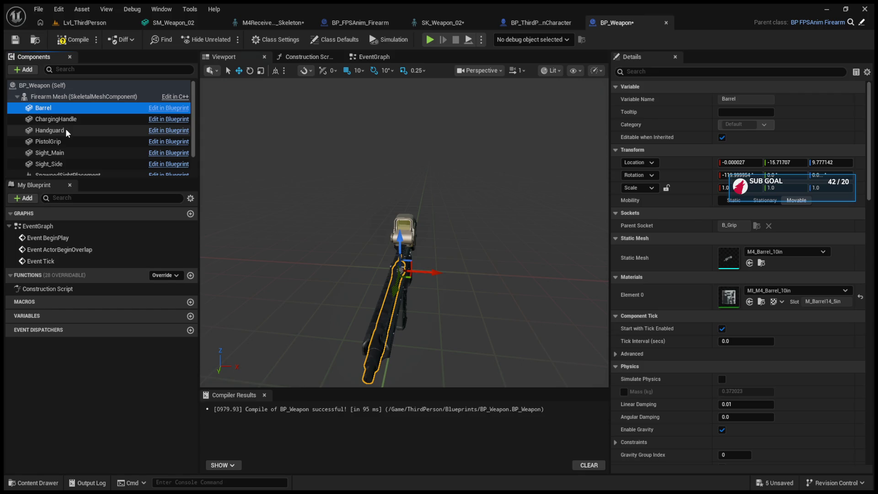
left_click(65, 130)
left_click(68, 97)
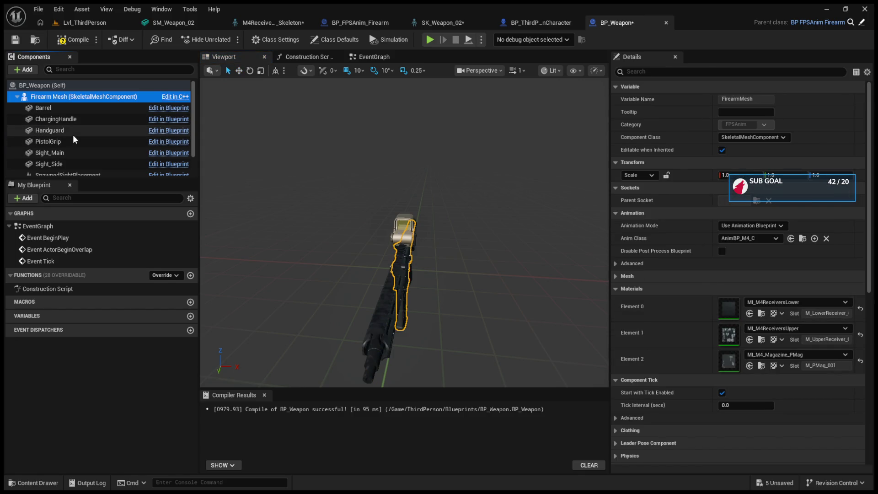
mouse_move(340, 207)
left_mouse_down()
mouse_move(434, 210)
mouse_move(423, 218)
left_mouse_up()
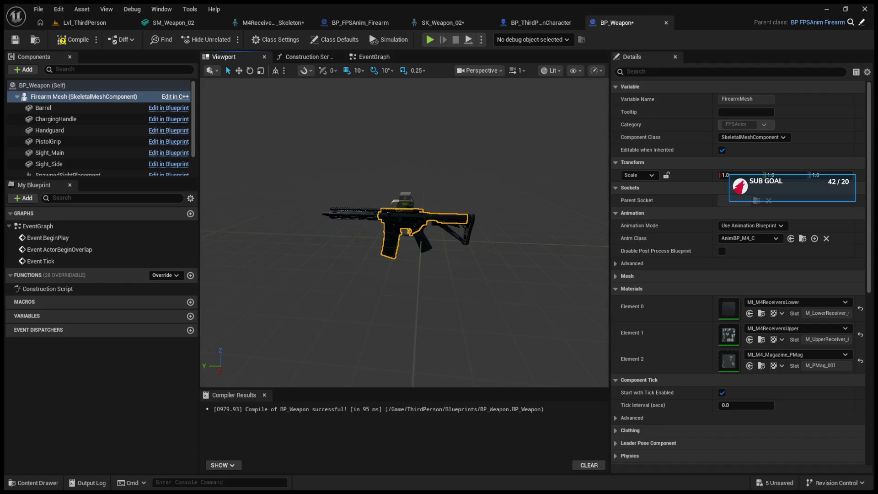
left_click(61, 110)
left_click(62, 119)
left_click(62, 131)
left_click(64, 142)
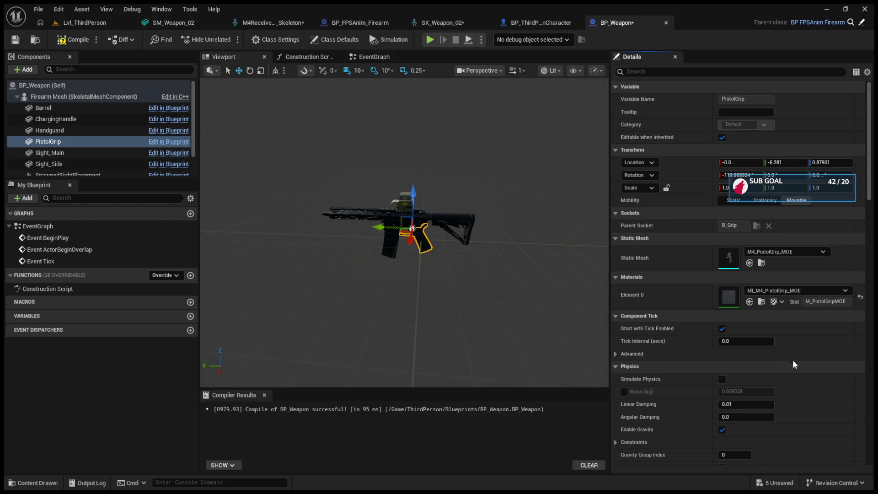
- Set the PistolGrip mesh to M4_PistolGrip_MOE, viewed up close
key("ctrl+z")
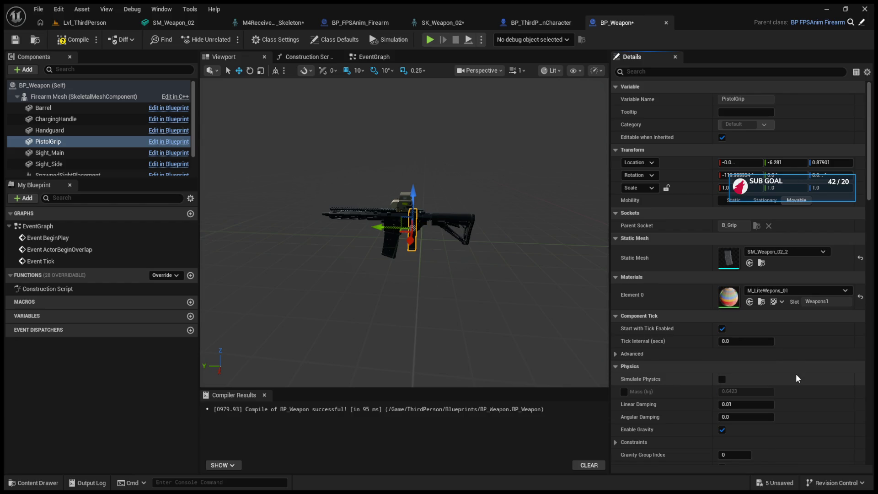
mouse_move(399, 278)
left_mouse_down()
mouse_move(412, 270)
mouse_move(399, 279)
mouse_move(452, 288)
mouse_move(400, 266)
left_mouse_up()
scroll(399, 278, "up", 5)
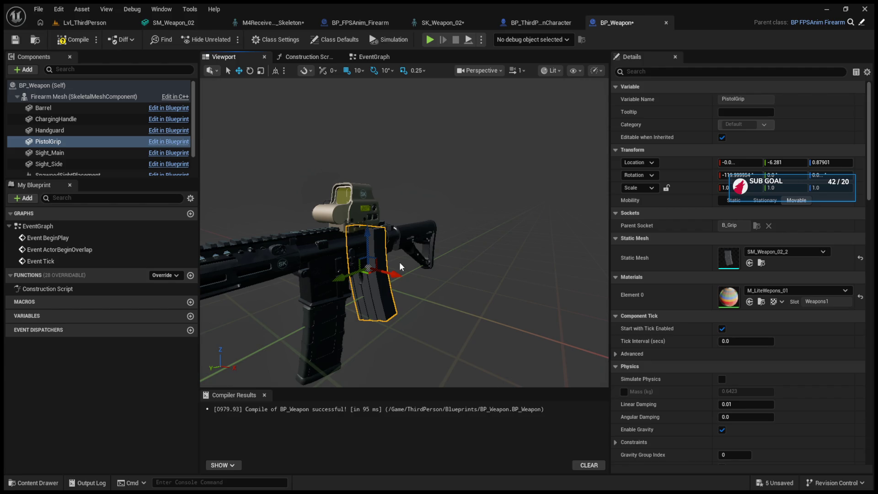
left_click(750, 262)
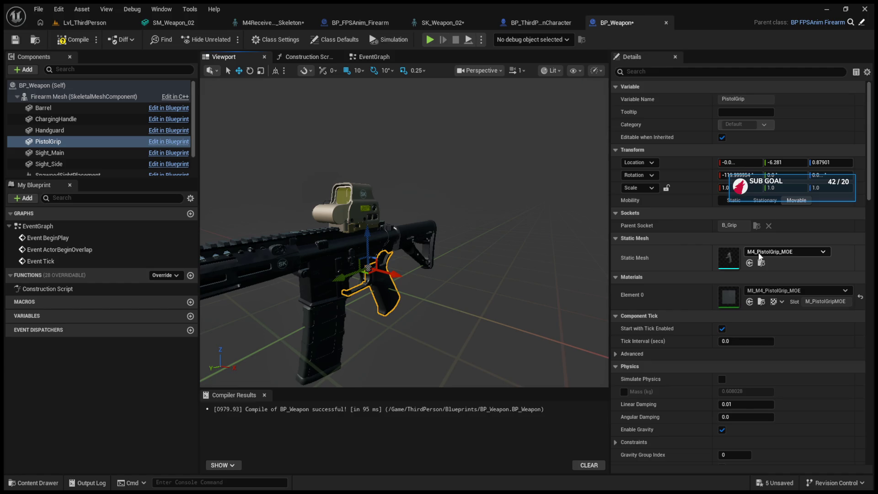
- Replace the PistolGrip mesh with SM_Weapon_02 and rotate it 90° in yaw
left_click(320, 255)
left_click(381, 286)
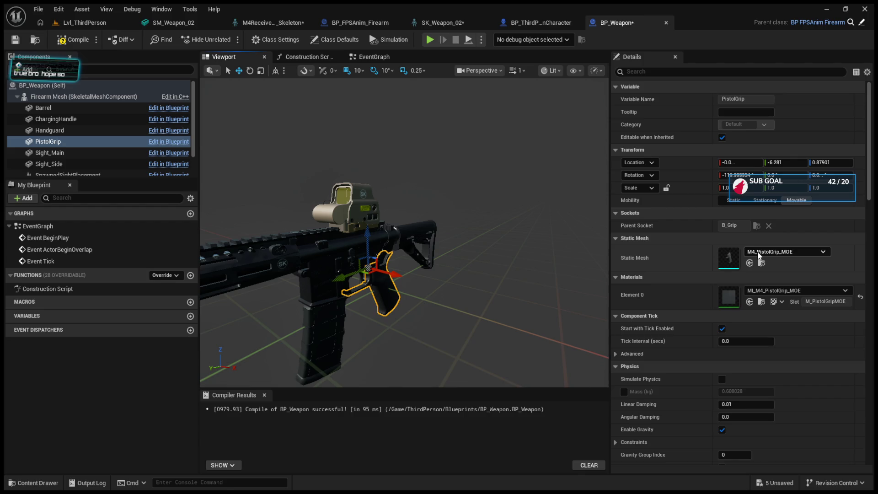
left_click(749, 263)
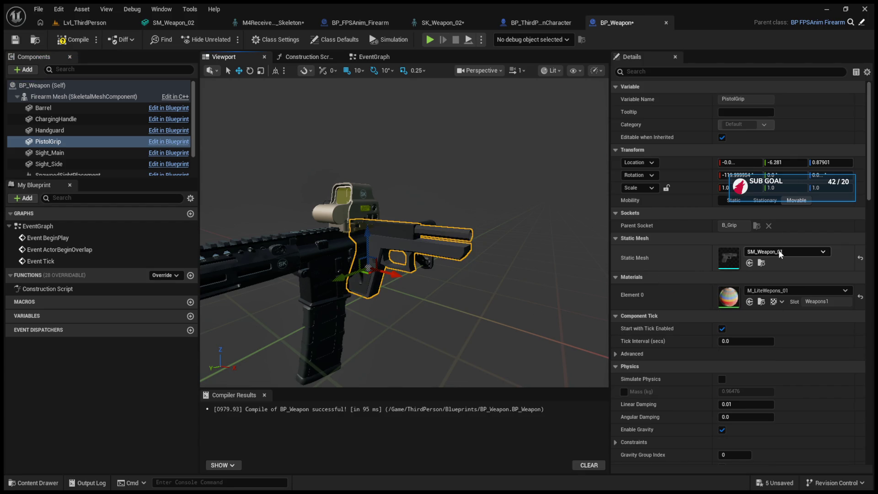
key("e")
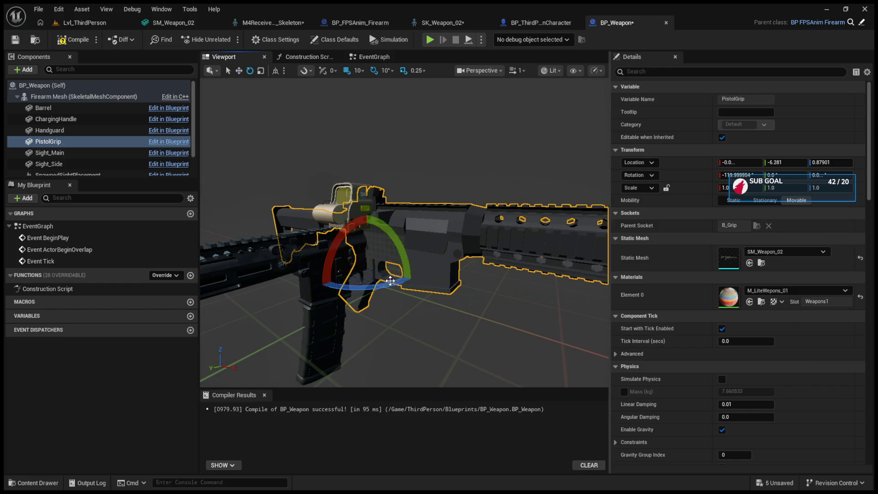
left_click_drag(375, 284, 316, 285)
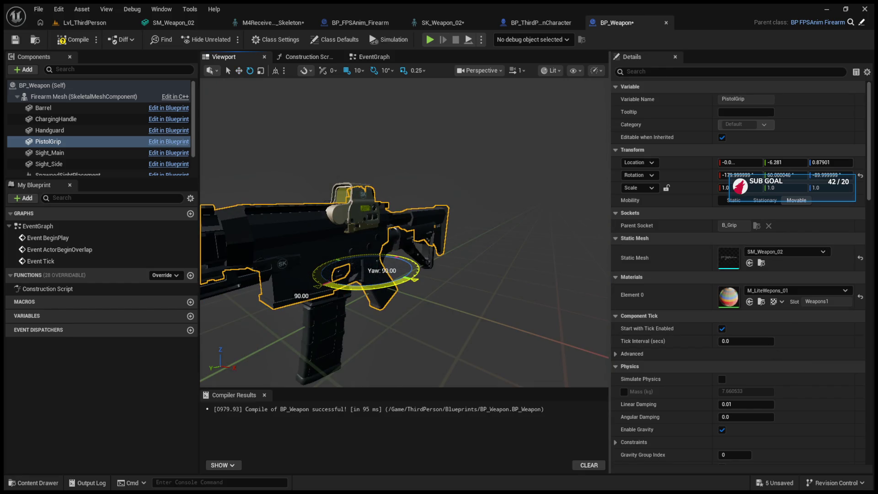
- Select the Sight_Main component in the viewport
scroll(404, 233, "down", 3)
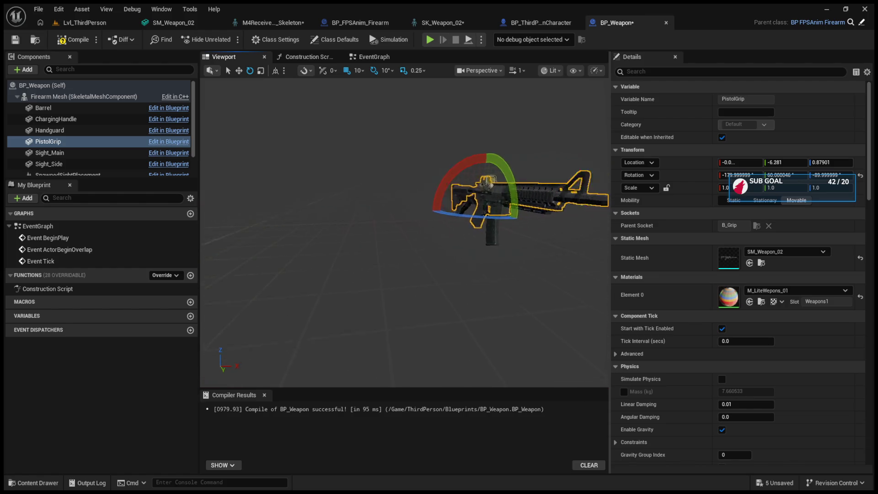
scroll(404, 233, "up", 8)
scroll(404, 234, "down", 6)
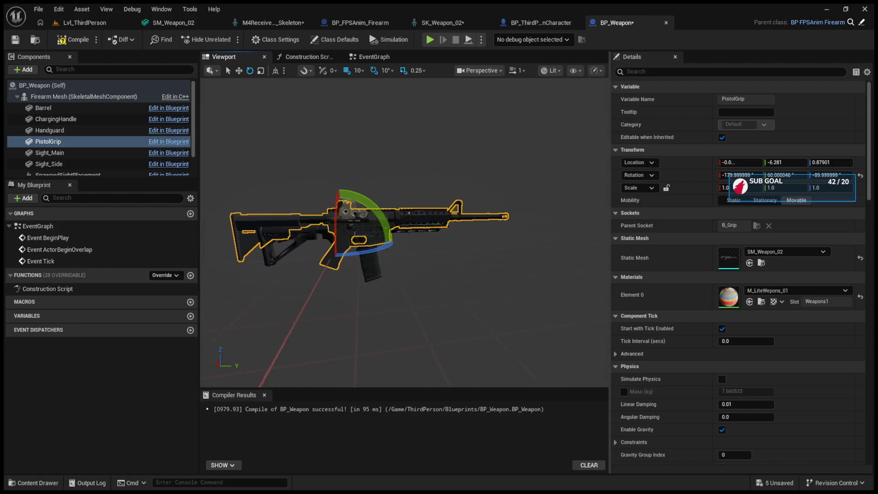
left_click(378, 206)
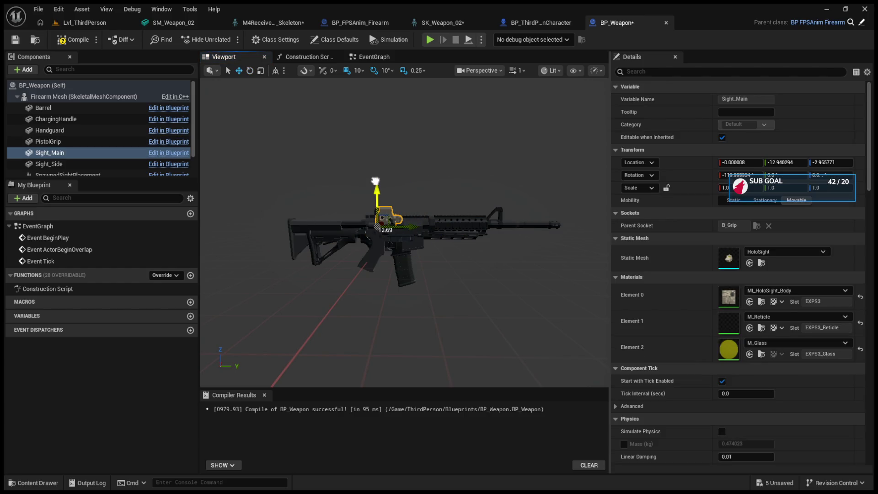
- Locate the Handguard9in asset, then clear the Handguard static mesh to None
left_click(442, 233)
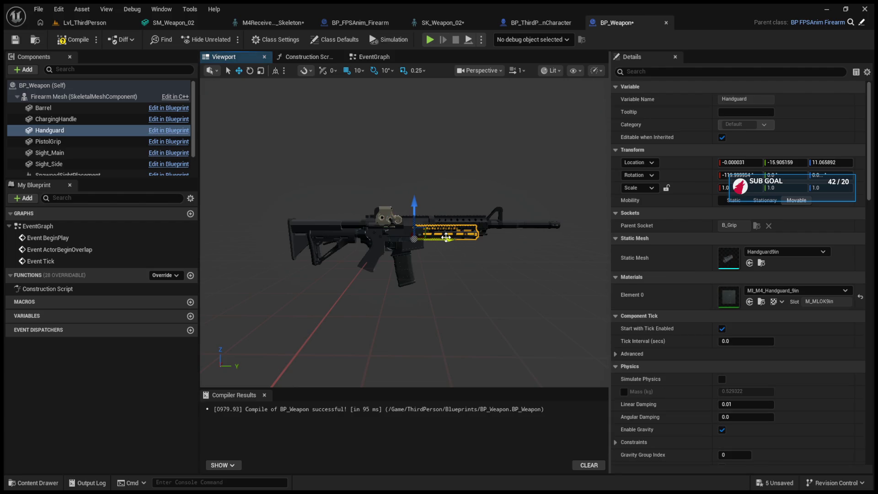
left_click(762, 264)
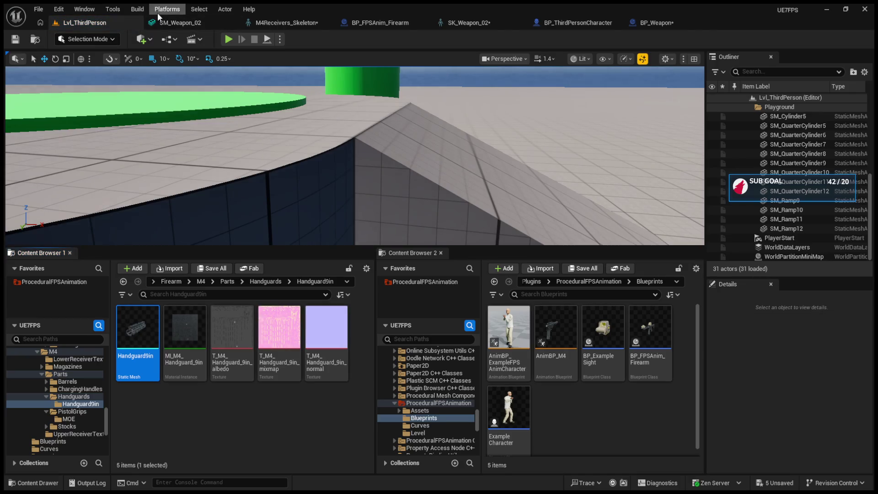
left_click(657, 23)
scroll(520, 193, "down", 5)
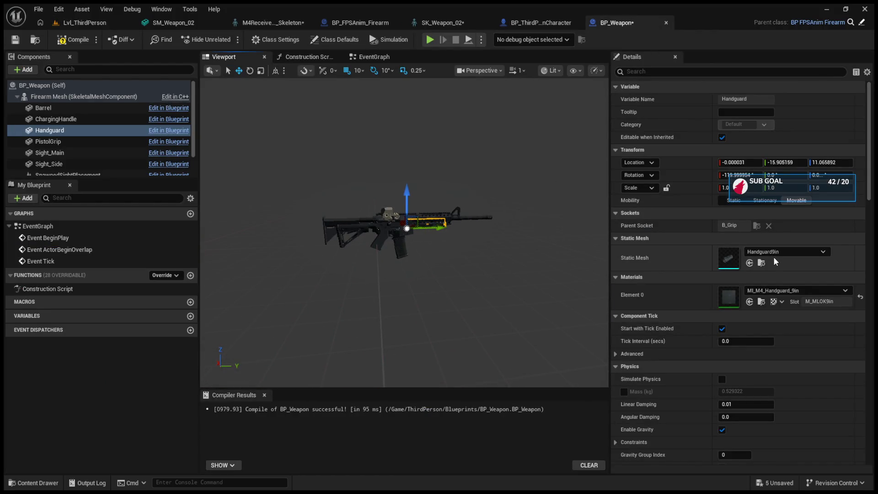
left_click(773, 256)
left_click(773, 266)
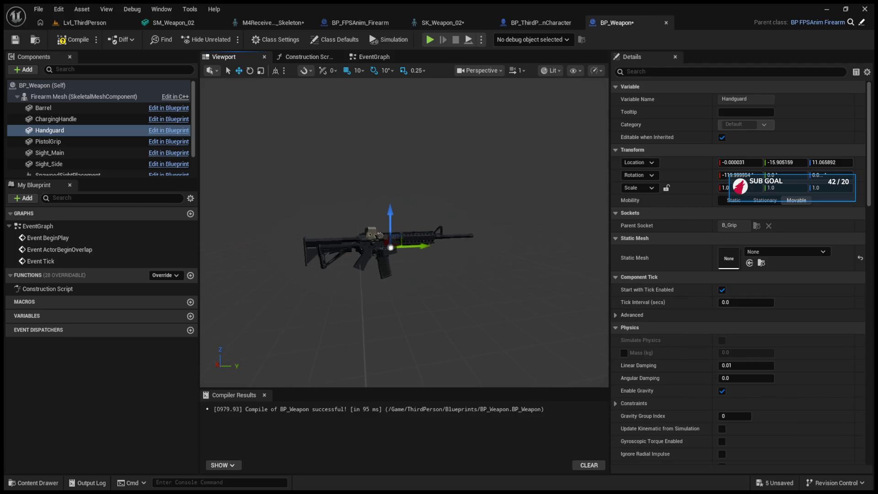
- Select the Stock component and locate its M4_Stock_CTR mesh in the content browser
left_click(86, 141)
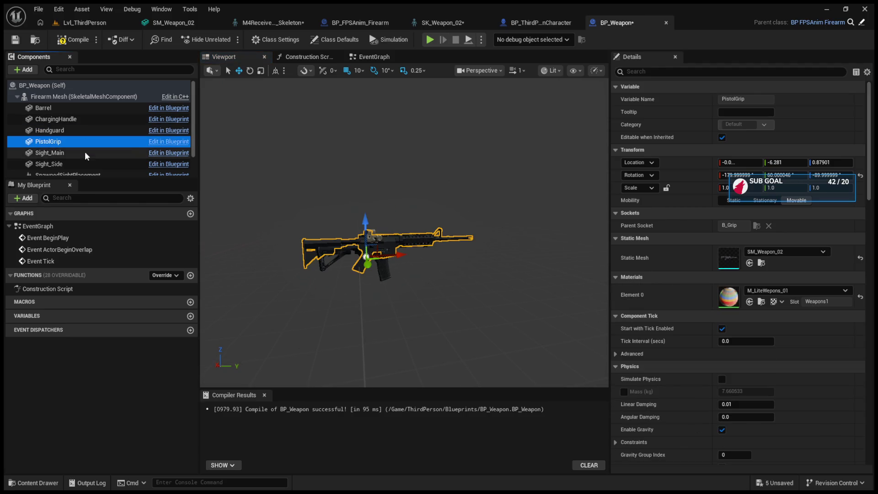
left_click(84, 152)
left_click(62, 164)
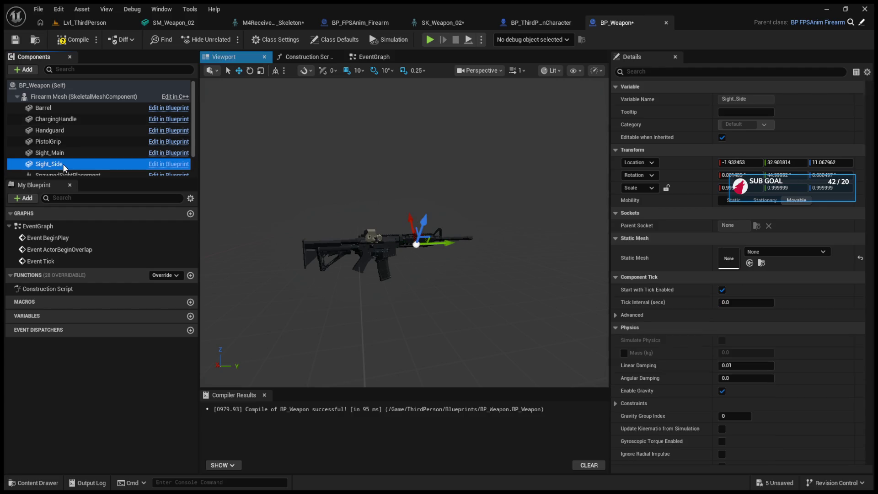
scroll(81, 161, "down", 1)
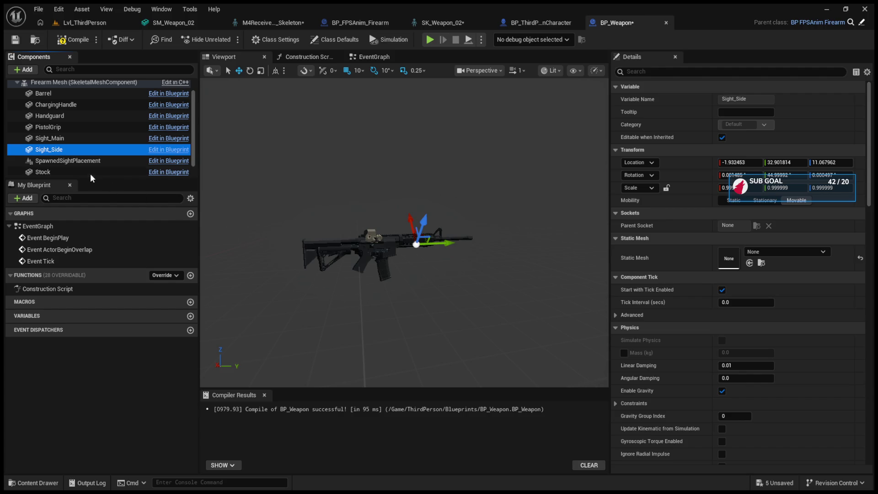
left_click(89, 173)
left_click(766, 262)
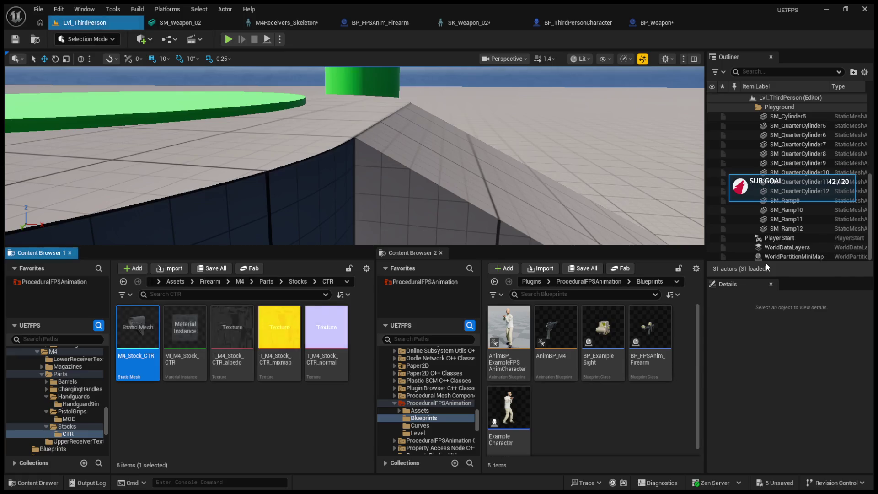
- Cycle through the open editor tabs back to BP_Weapon and clear the Stock mesh
left_click(192, 22)
left_click(276, 23)
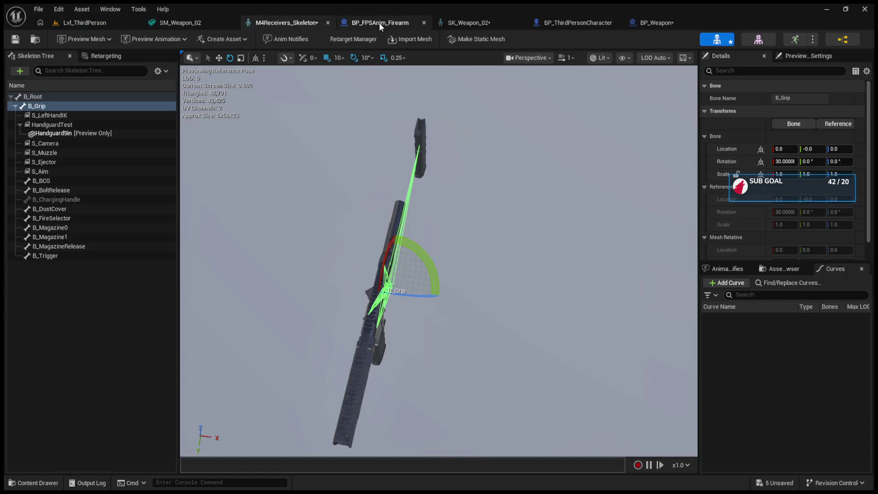
left_click(380, 23)
left_click(466, 23)
left_click(595, 23)
left_click(641, 22)
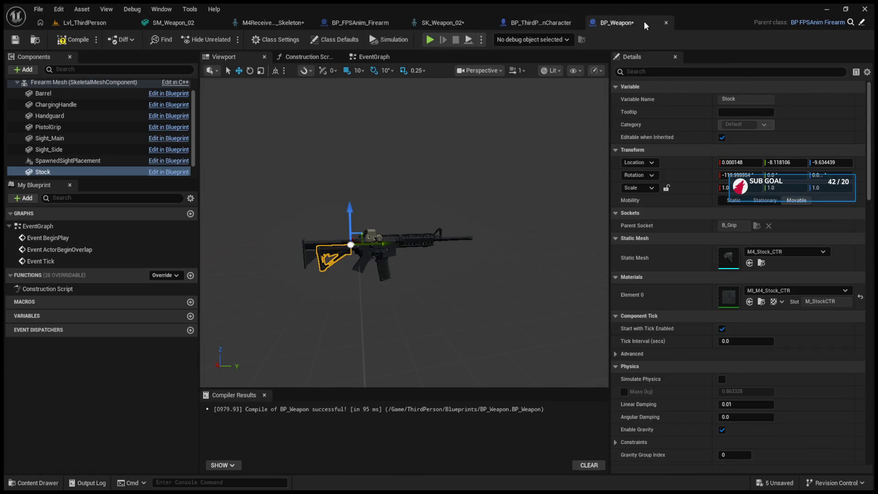
left_click(774, 306)
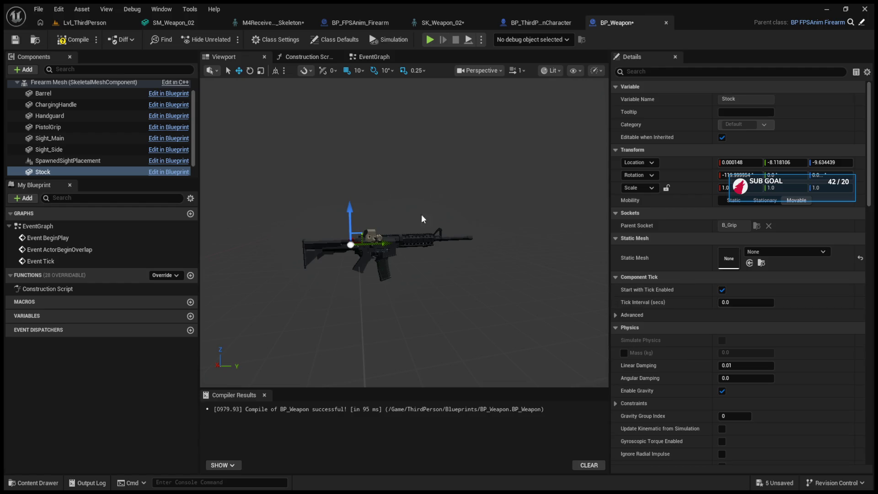
- Clear the ChargingHandle static mesh to None
left_click(69, 90)
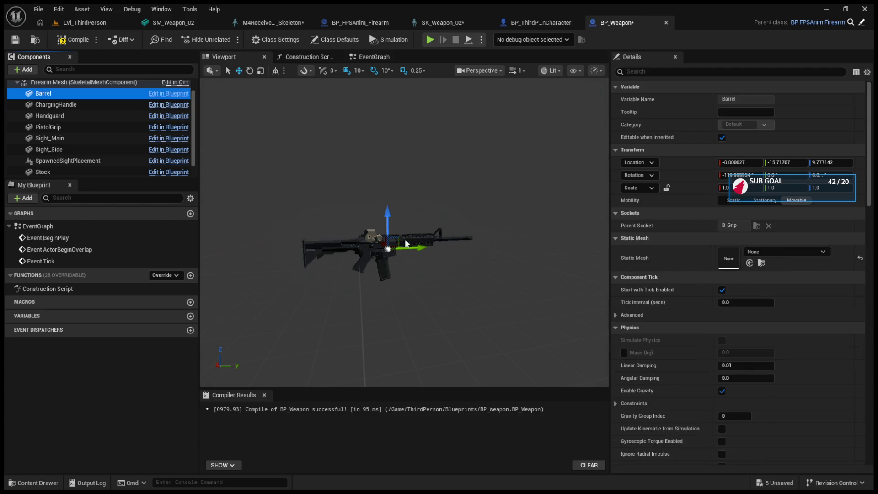
left_click(57, 105)
left_click(800, 253)
left_click(792, 304)
- Click through the PistolGrip, Handguard and sight components, ending on Sight_Main
left_click(74, 122)
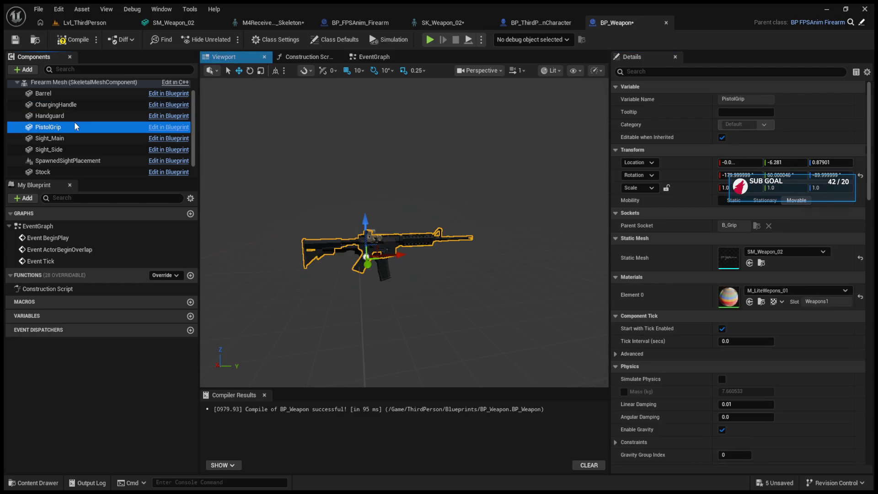
left_click(74, 117)
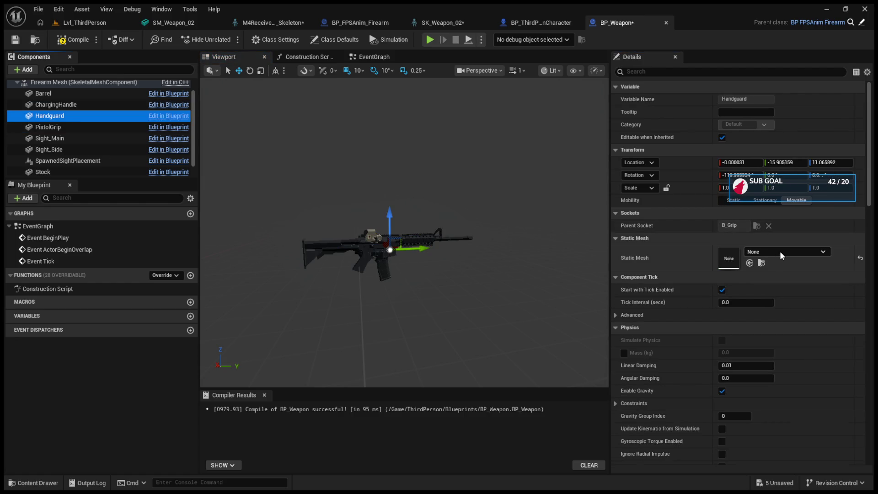
left_click(64, 151)
left_click(63, 140)
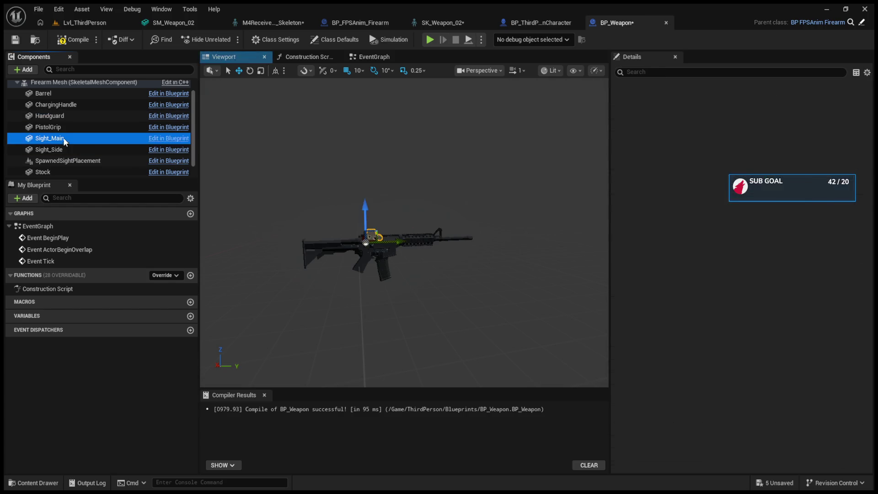
left_click(62, 117)
left_click(61, 127)
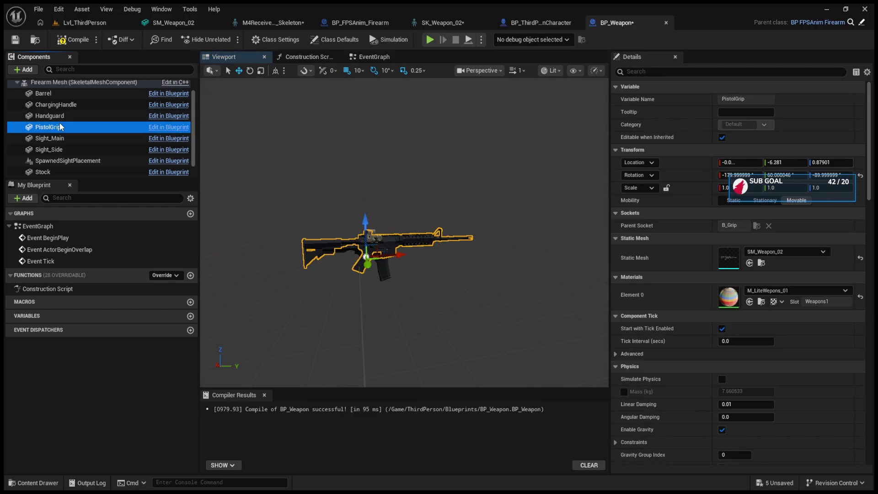
left_click(61, 139)
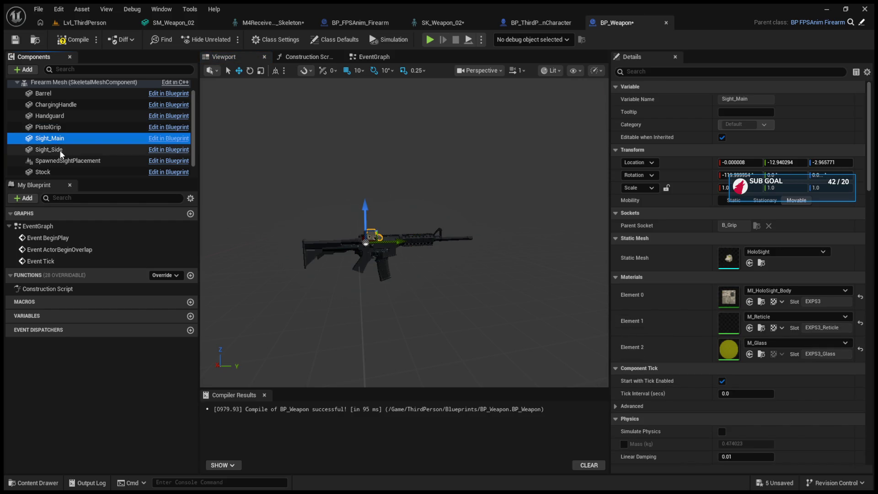
- Frame the HoloSight, then the whole rifle, and orbit close around the receiver
key("f")
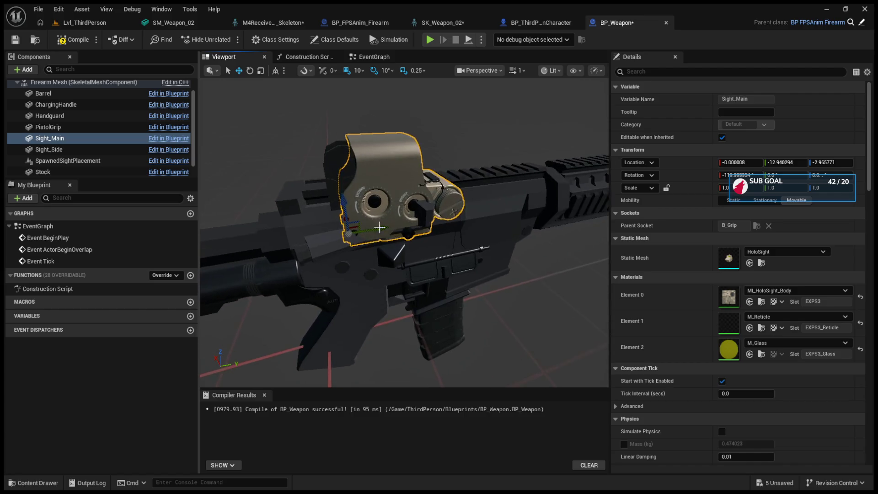
left_click(449, 328)
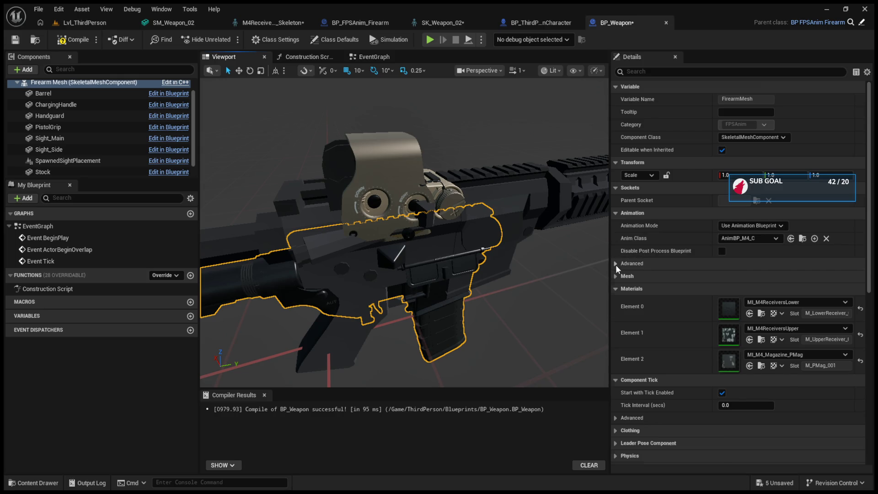
key("f")
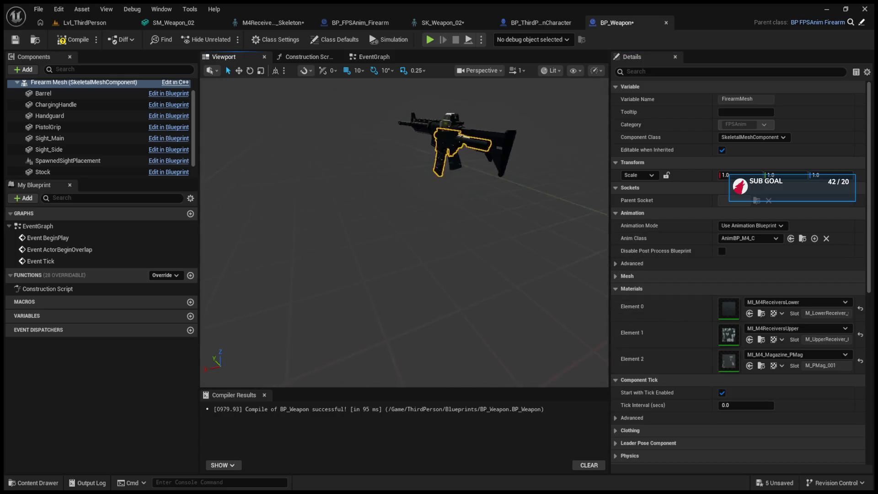
mouse_move(405, 229)
left_mouse_down()
mouse_move(405, 215)
mouse_move(412, 238)
mouse_move(463, 205)
mouse_move(343, 200)
left_mouse_up()
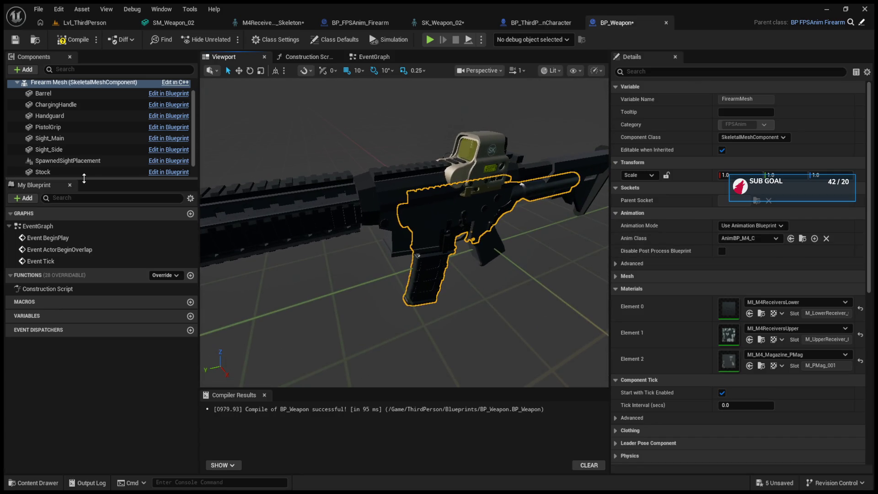
scroll(650, 256, "up", 1)
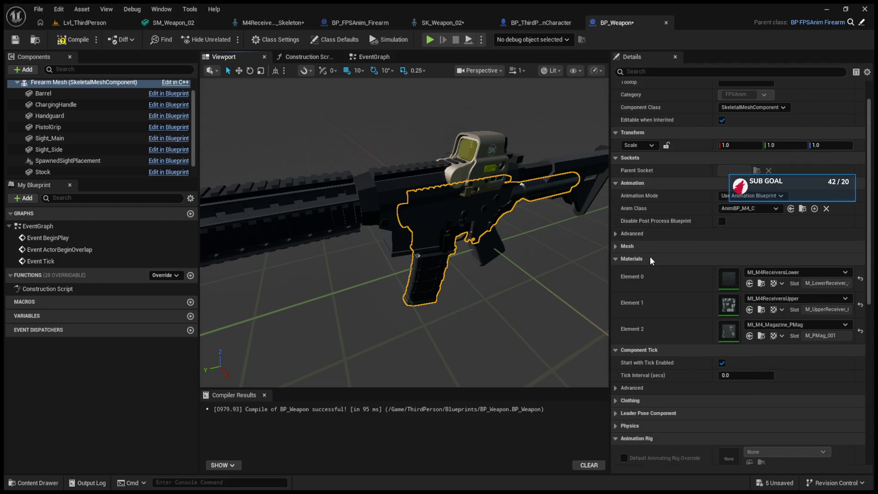
- Clear the Firearm Mesh's Skeletal Mesh Asset to None
left_click(619, 246)
left_click(786, 260)
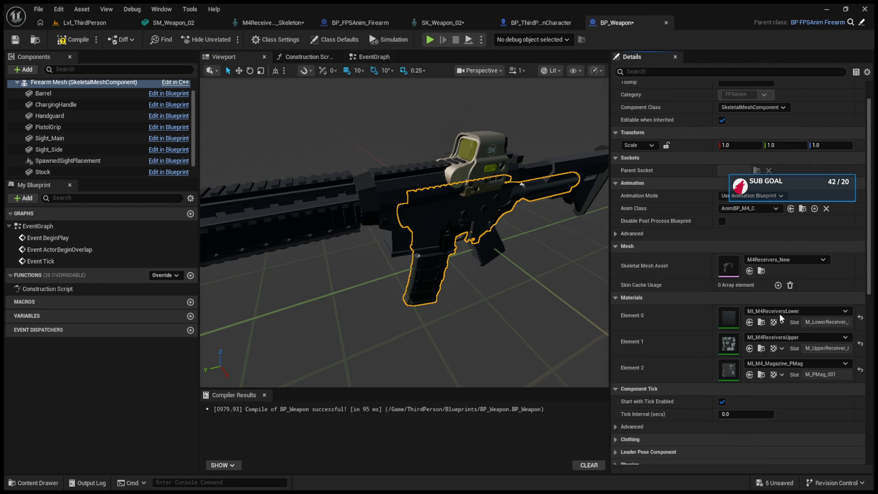
left_click(780, 314)
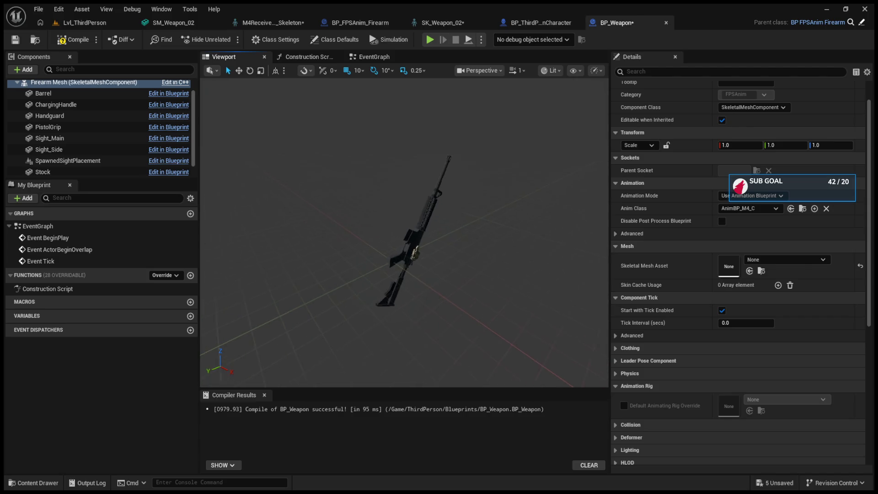
- Nudge the Barrel component slightly upward in the preview and save BP_Weapon
left_click(98, 91)
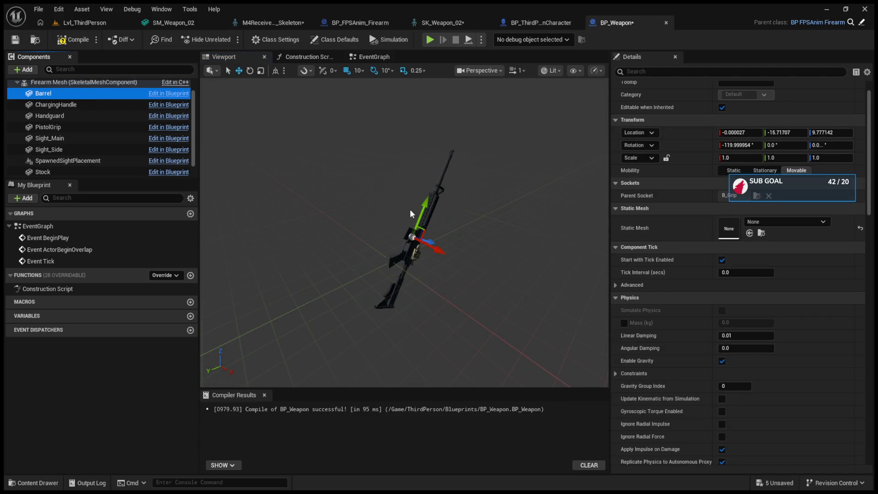
left_click_drag(417, 212, 419, 211)
key("ctrl+s")
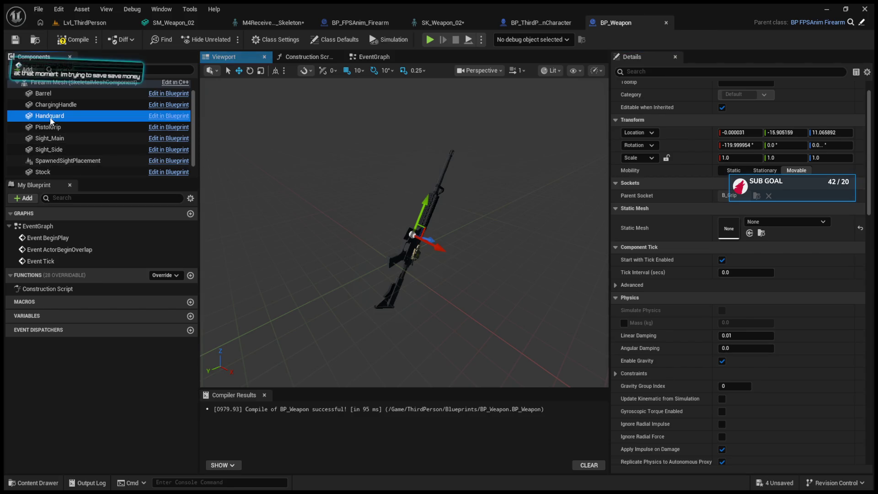
- Select the PistolGrip component, then go back to the Firearm Mesh component
left_click(50, 130)
left_click(397, 249)
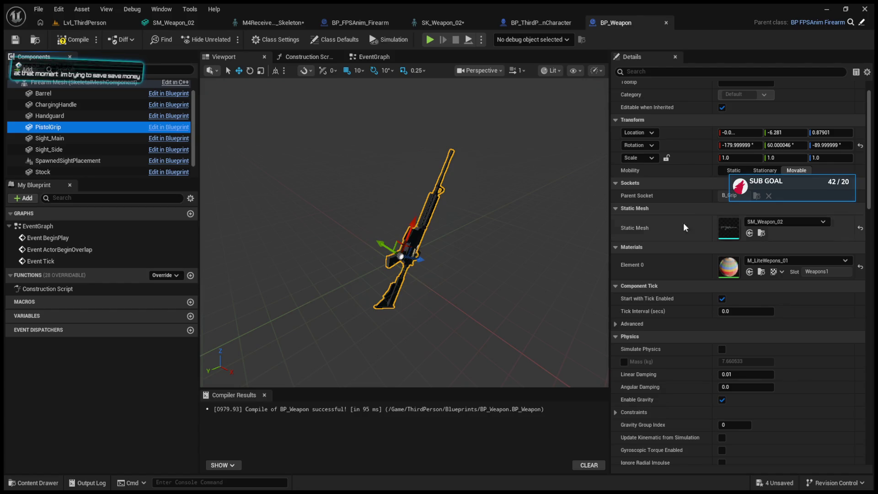
scroll(79, 106, "up", 1)
left_click(73, 100)
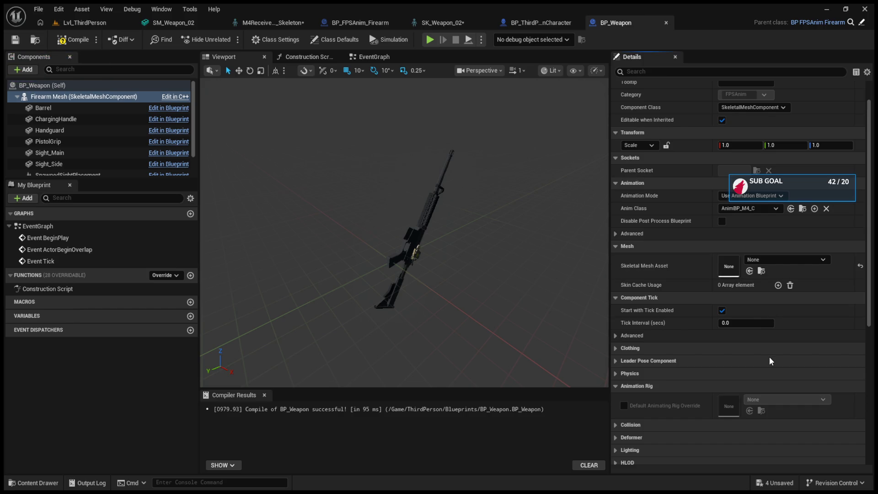
left_click(90, 20)
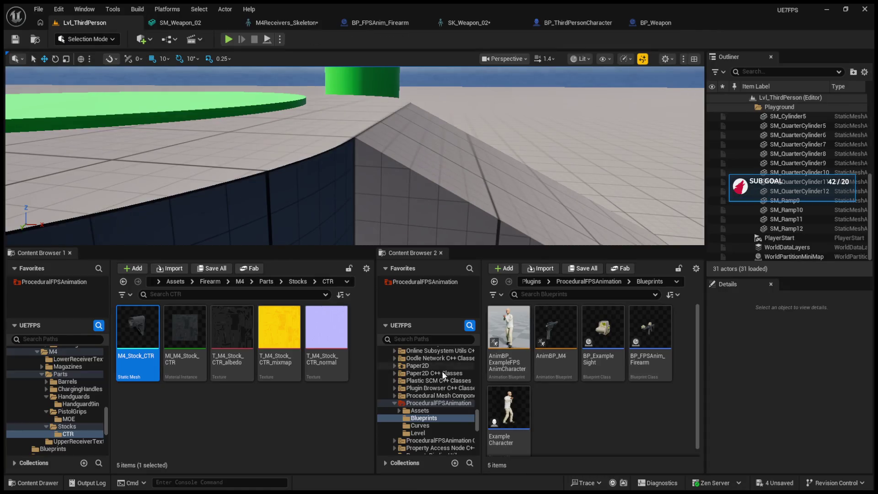
left_click(57, 374)
left_click(42, 374)
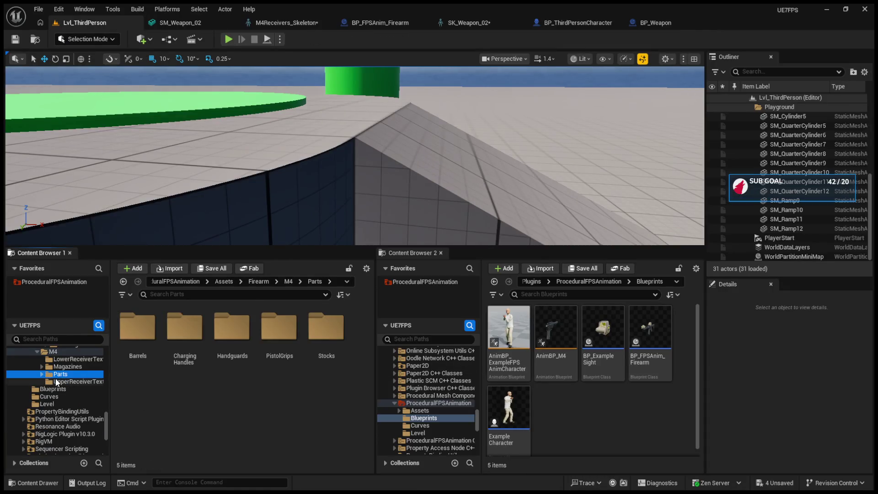
left_click(37, 352)
left_click(41, 427, "ctrl")
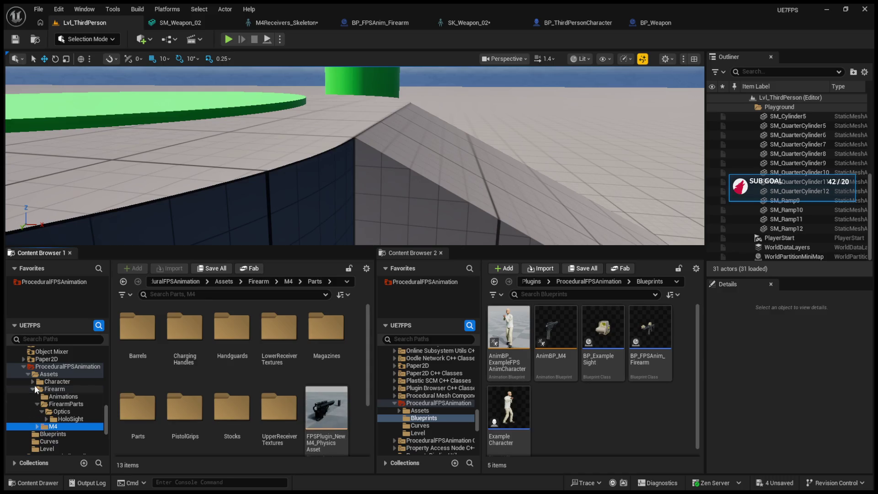
left_click(26, 367, "ctrl")
left_click(24, 367)
scroll(444, 388, "up", 10)
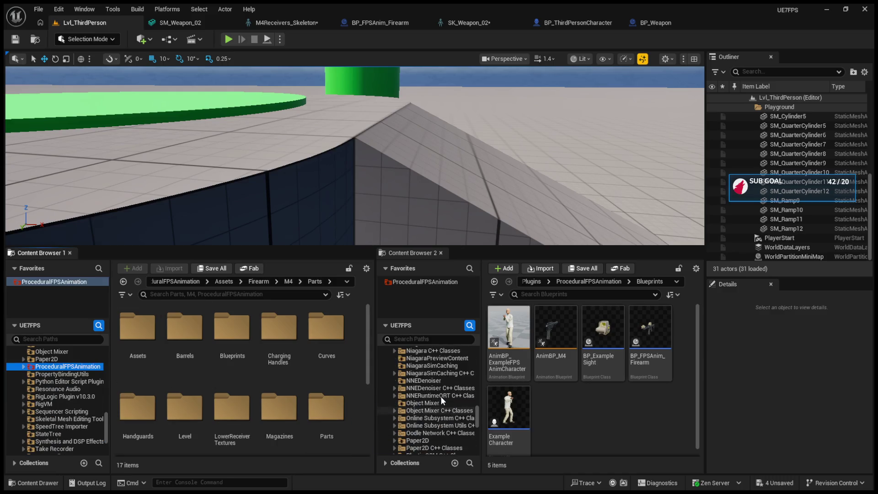
scroll(446, 389, "up", 5)
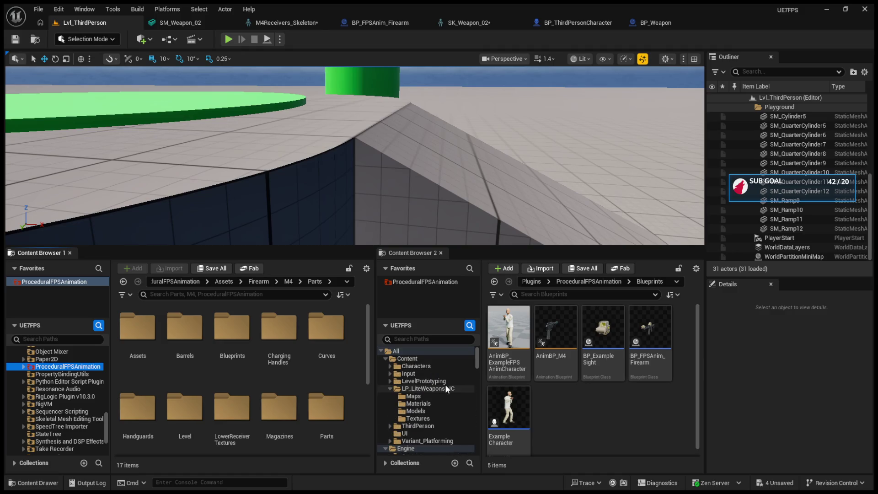
left_click(415, 396)
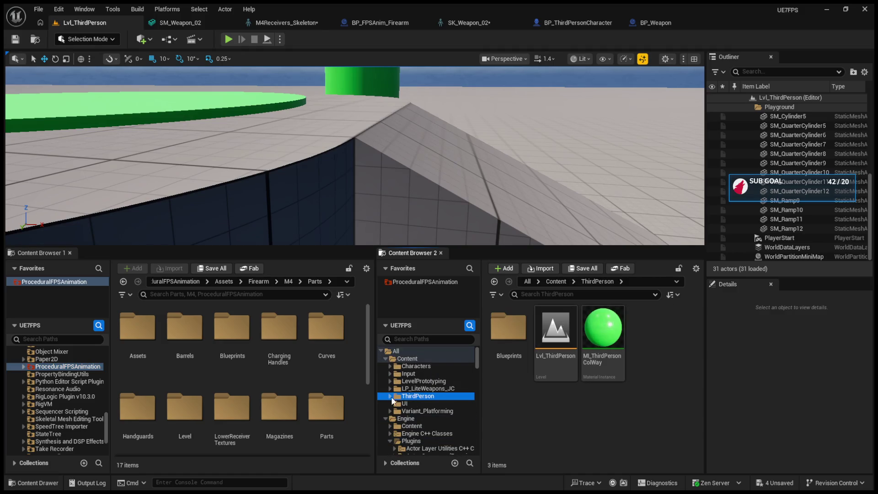
left_click(387, 418)
left_click(403, 409)
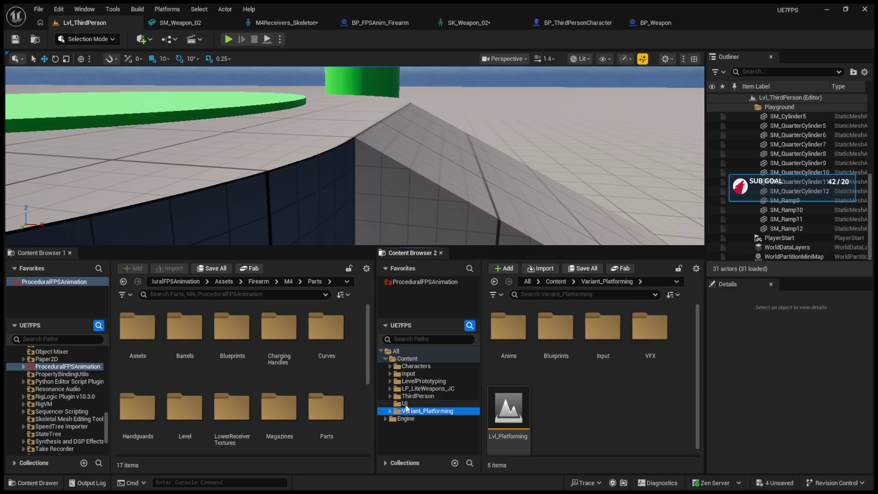
left_click(407, 403)
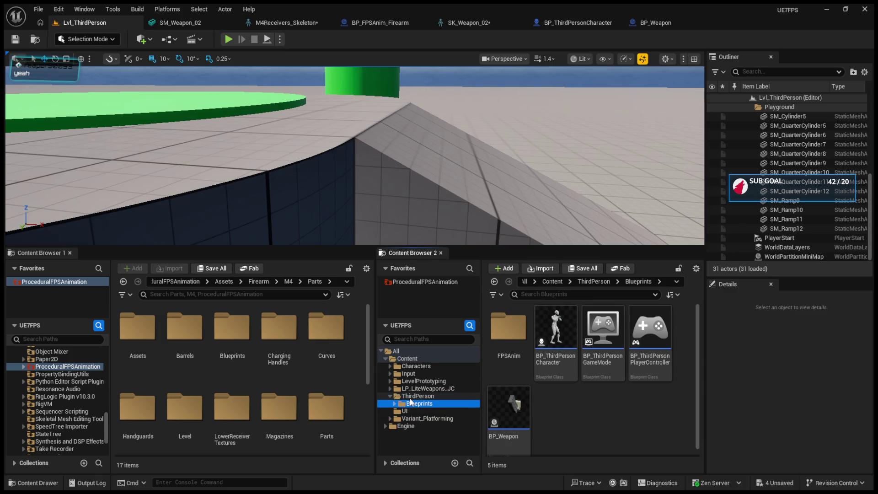
left_click(388, 396)
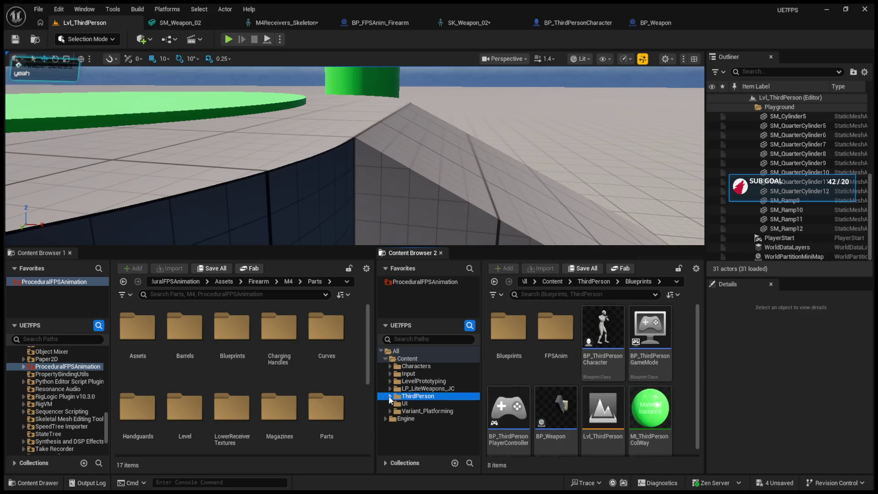
left_click(404, 389)
left_click(405, 396)
left_click(404, 402)
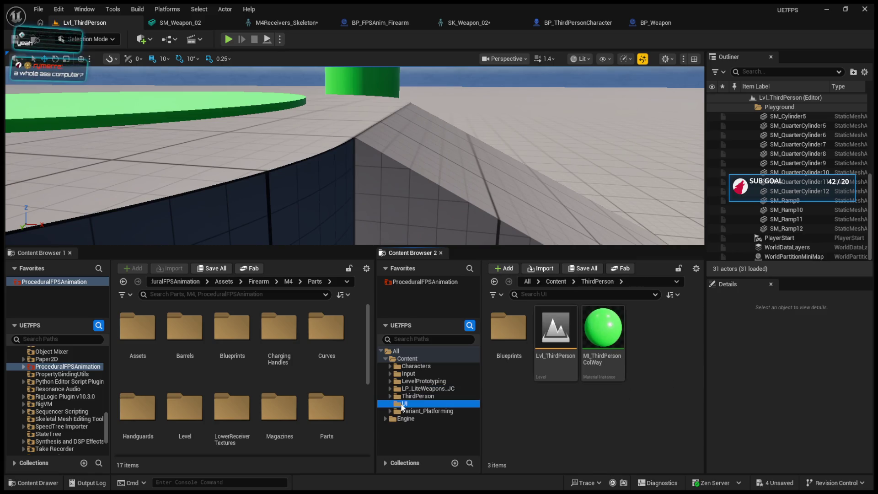
double_click(392, 396)
left_click(405, 403)
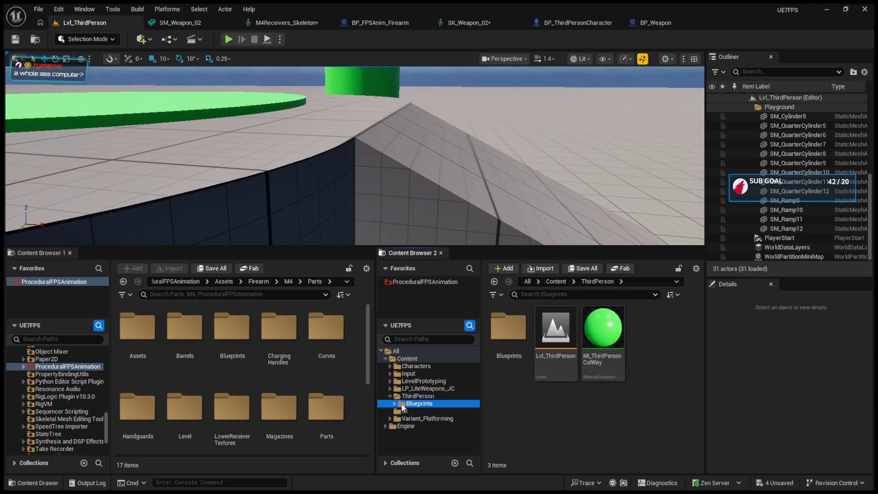
double_click(508, 414)
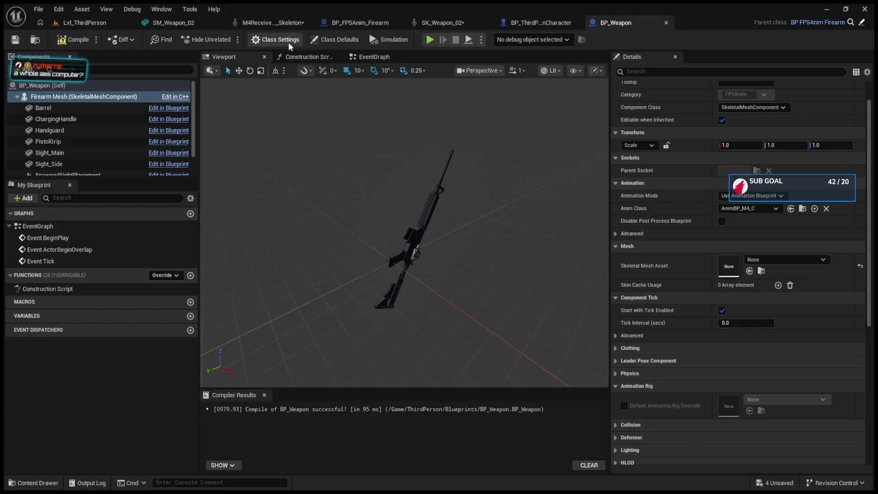
- Review BP_Weapon's Class Defaults, parent class and EventGraph, then bring up the M4Receivers_Skeleton editor
left_click(314, 40)
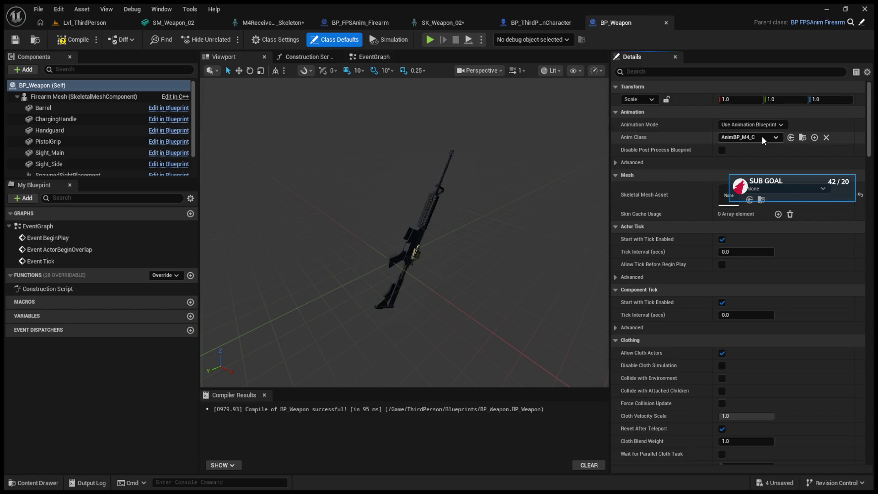
left_click(274, 39)
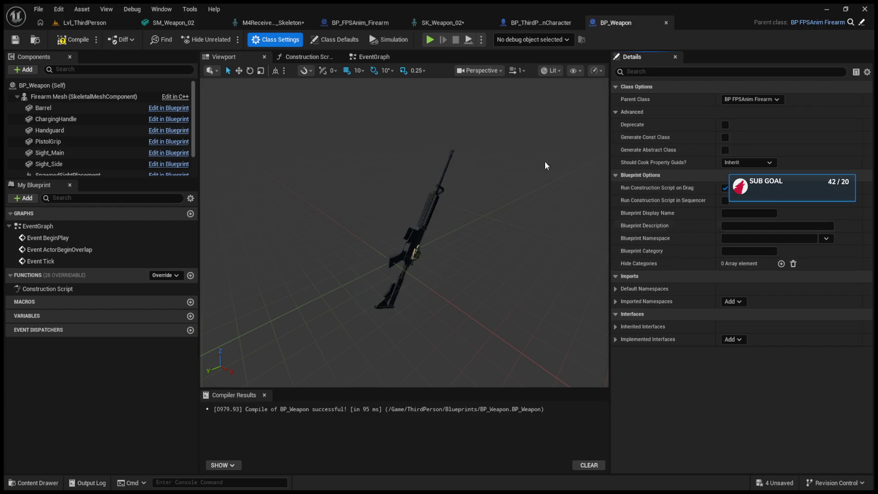
left_click(391, 59)
left_click(233, 56)
left_click(265, 22)
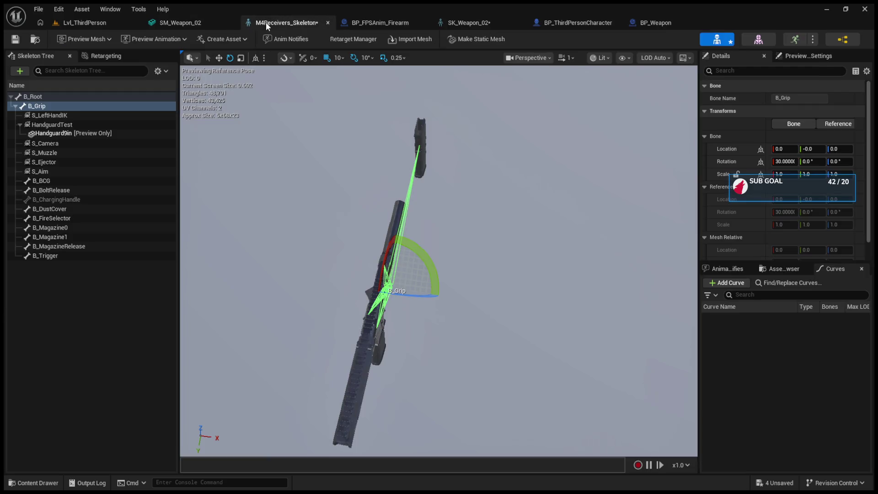
left_click(201, 22)
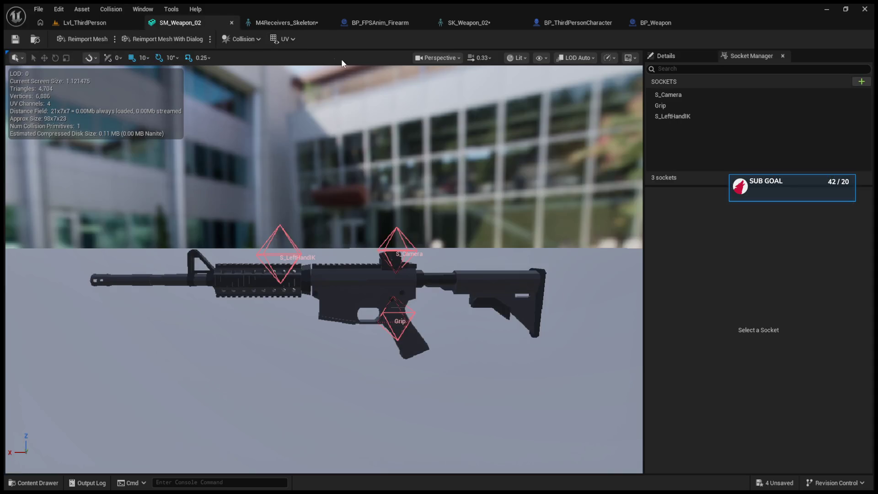
left_click(295, 22)
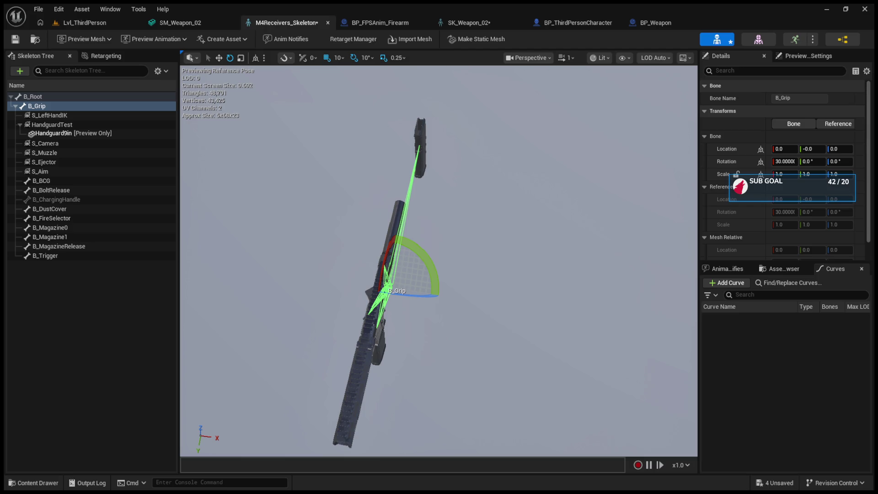
- Reparent BP_Weapon to Actor and view its Event Graph
left_click(653, 23)
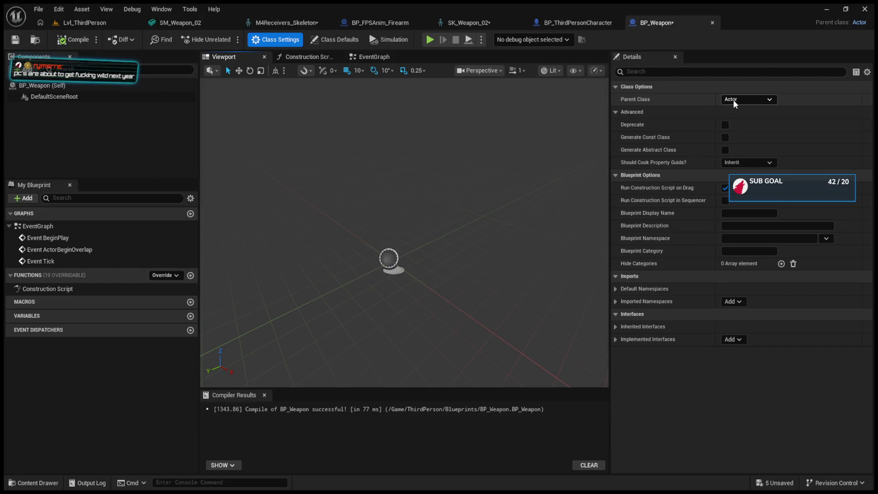
left_click(375, 57)
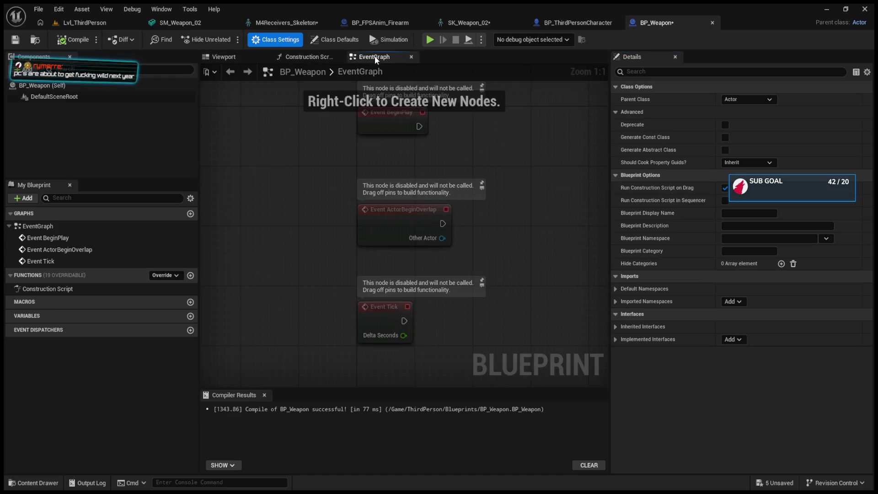
mouse_move(340, 183)
left_mouse_down()
mouse_move(413, 184)
mouse_move(439, 153)
left_mouse_up()
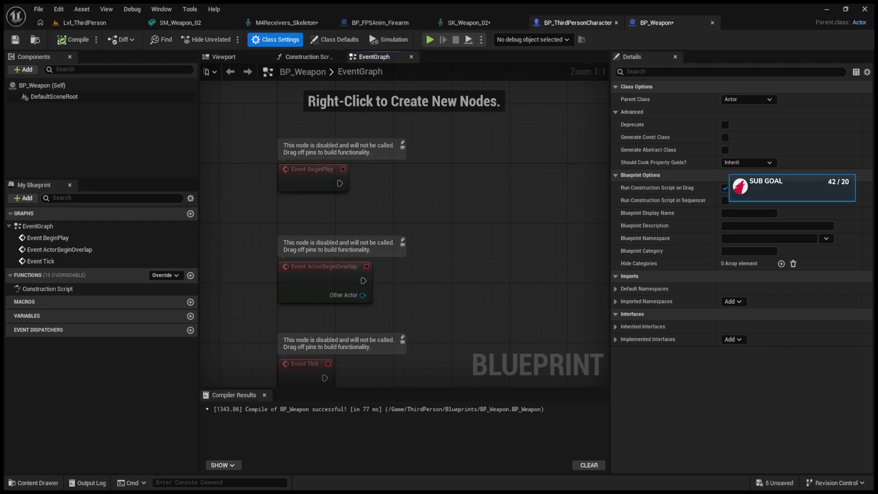
left_click(106, 24)
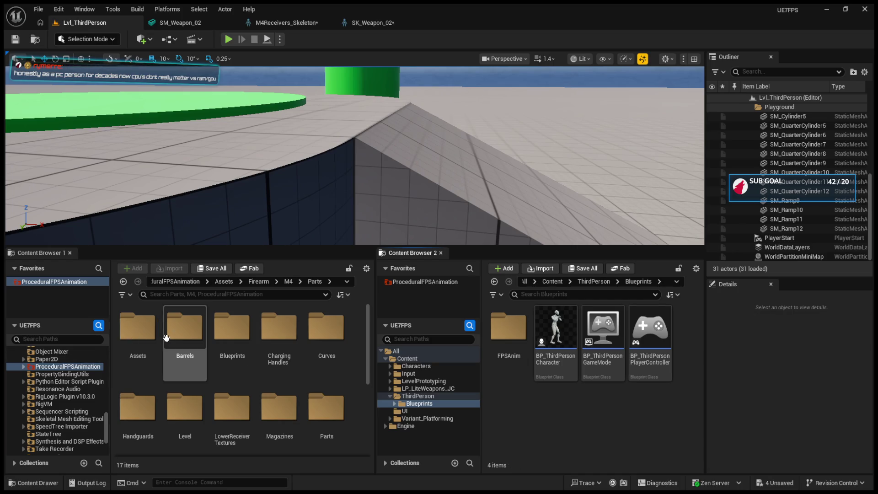
- Duplicate BP_FPSAnim_Firearm in the plugin's Blueprints folder as BP_FPSAnim_Firearm1 and open it
double_click(225, 351)
left_click(276, 348)
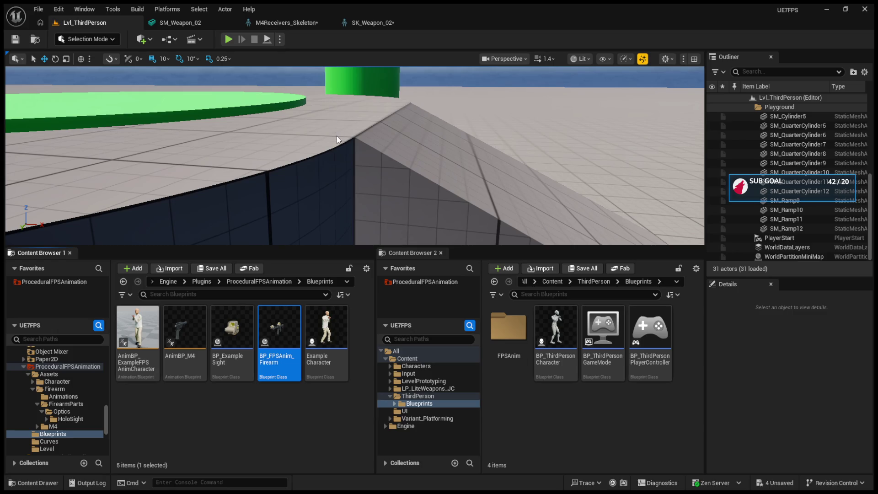
key("ctrl+d")
key("Return")
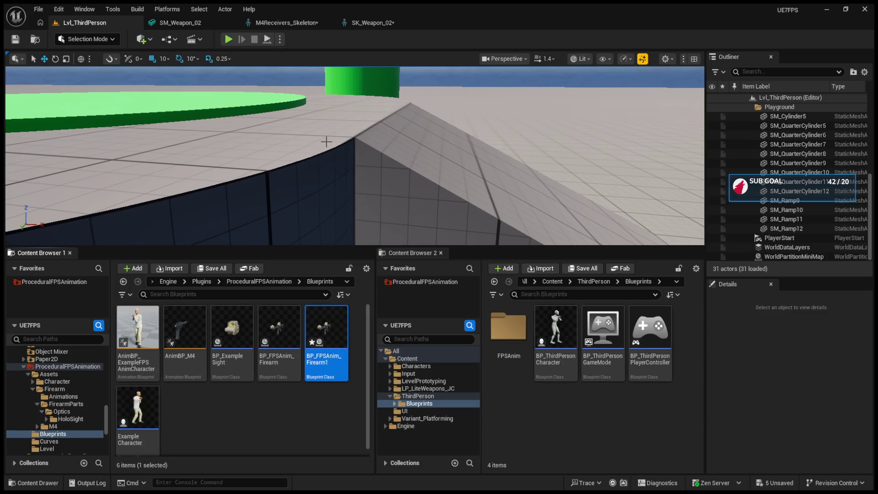
double_click(339, 323)
- Show BP_FPSAnim_Firearm1's viewport and select its Barrel component
left_click(84, 97)
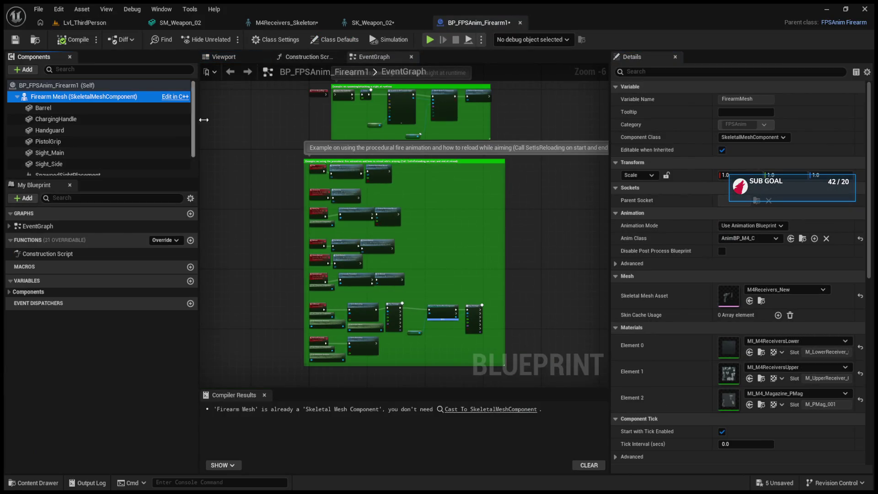
left_click(231, 60)
left_click(96, 109)
left_click(89, 98)
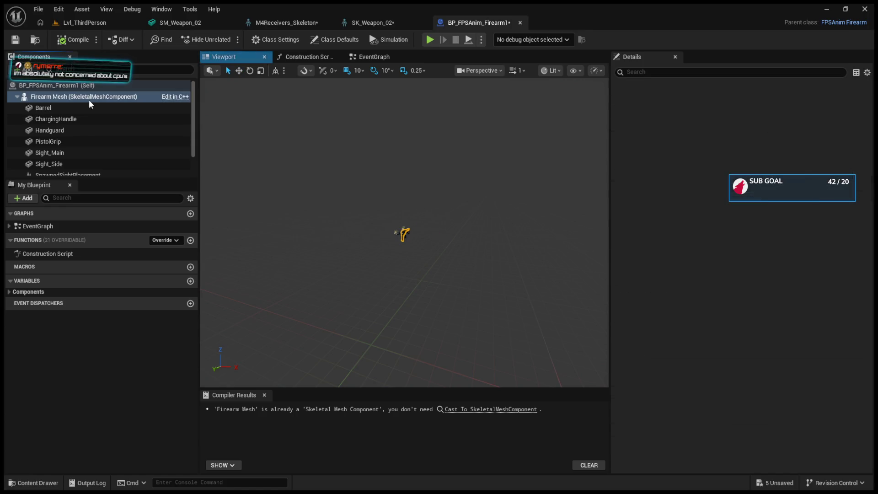
left_click(78, 108)
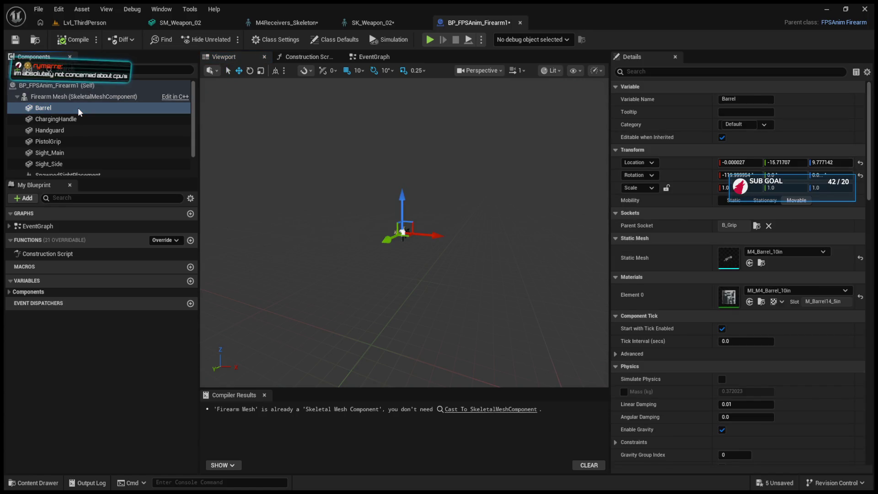
left_click(441, 221)
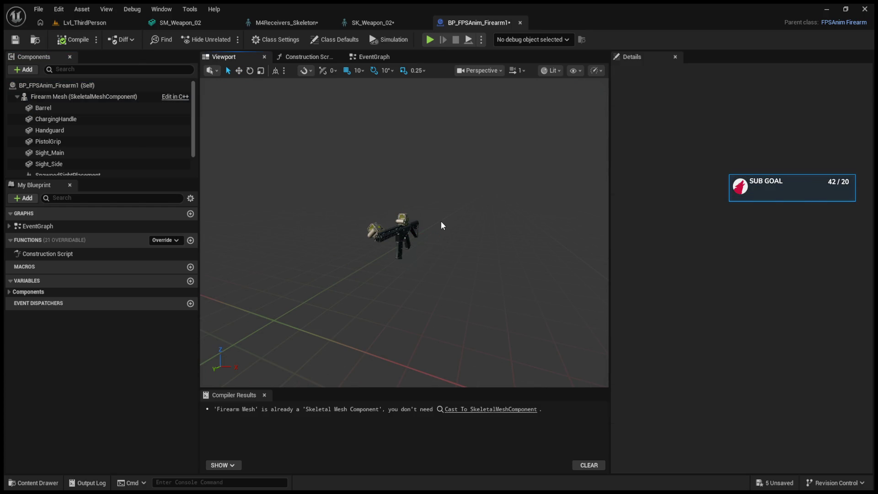
left_click(97, 110)
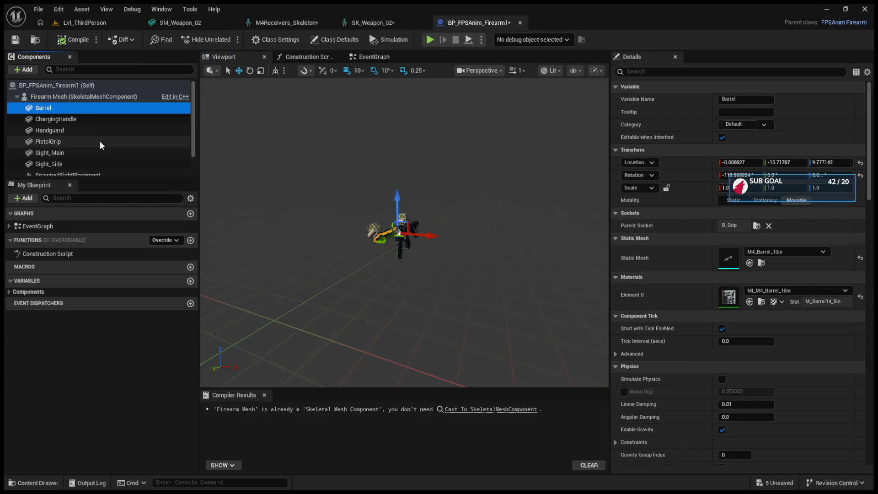
- Delete the Barrel, ChargingHandle, Handguard, grip, sight and Stock attachment components
left_click(90, 164, "ctrl")
left_click(90, 152, "ctrl")
left_click(89, 146, "ctrl")
left_click(88, 132, "ctrl")
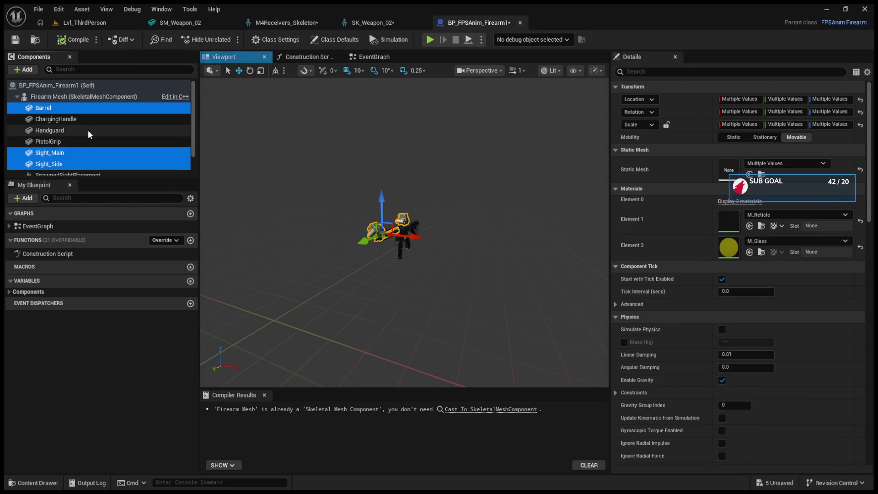
left_click(78, 119, "ctrl")
scroll(86, 138, "down", 2)
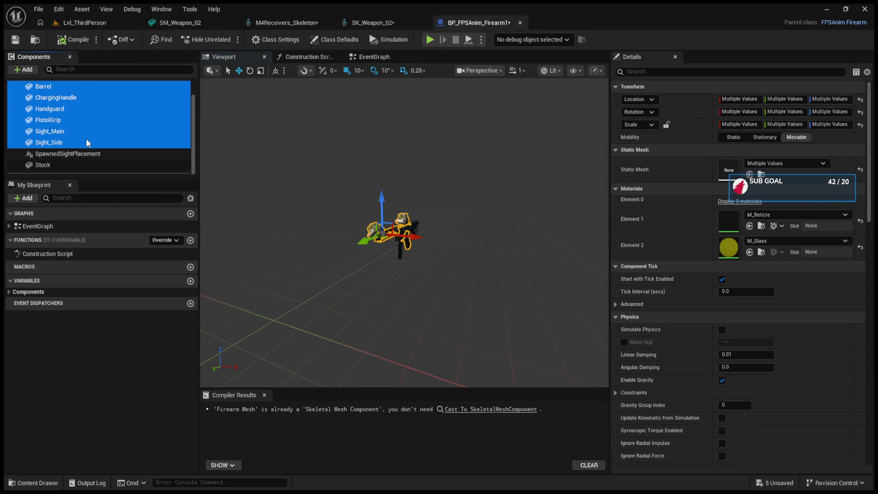
left_click(86, 169, "ctrl")
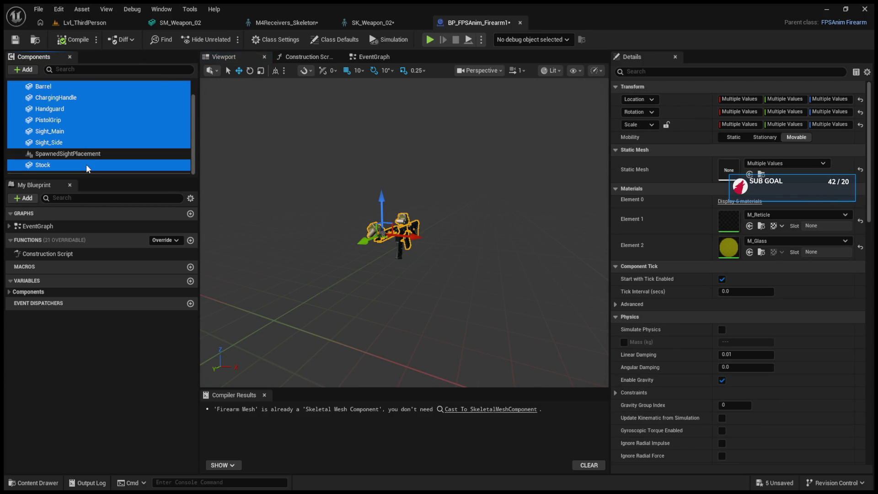
key("Delete")
left_click(115, 97)
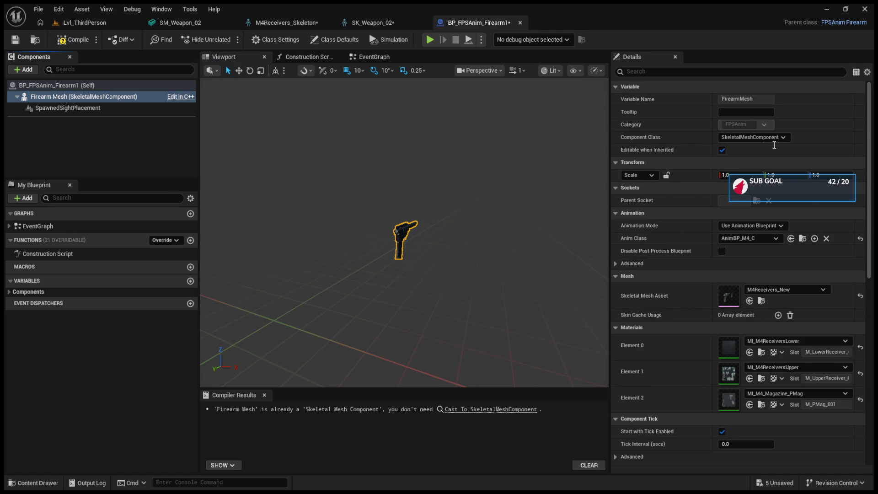
left_click(716, 277)
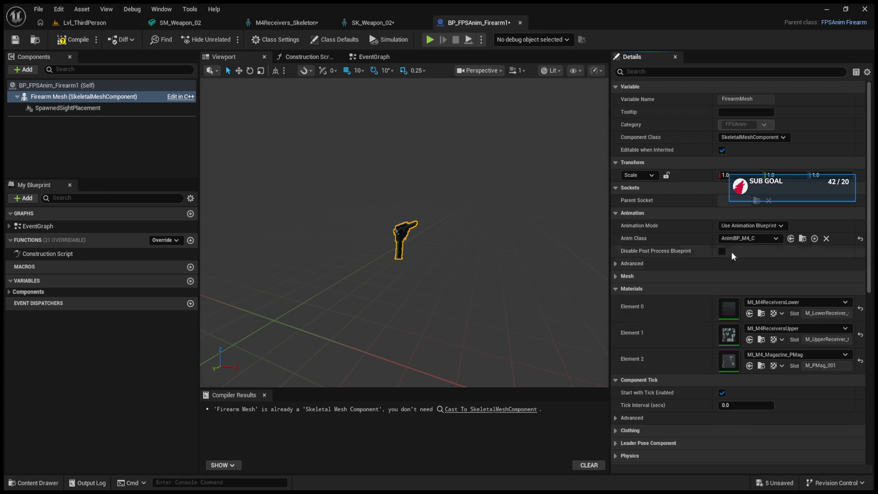
- Clear the Firearm Mesh's Skeletal Mesh Asset to None, leaving the preview empty
left_click(617, 261)
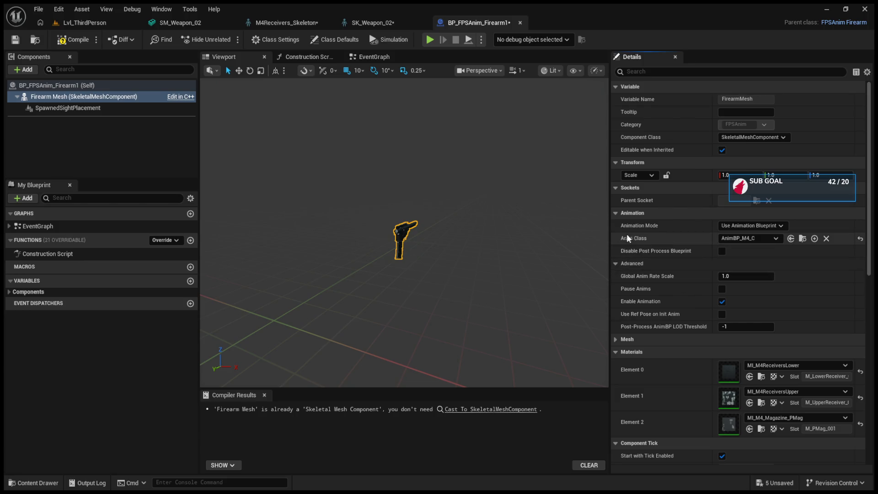
left_click(619, 339)
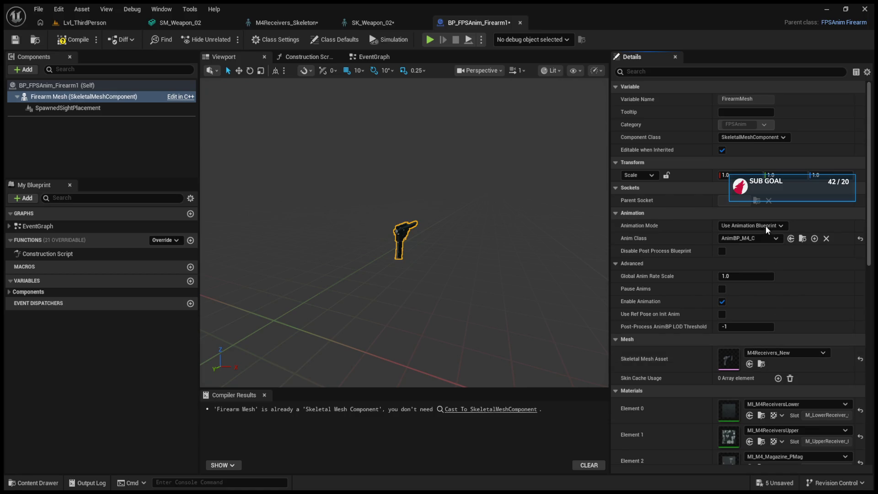
key("ctrl+z")
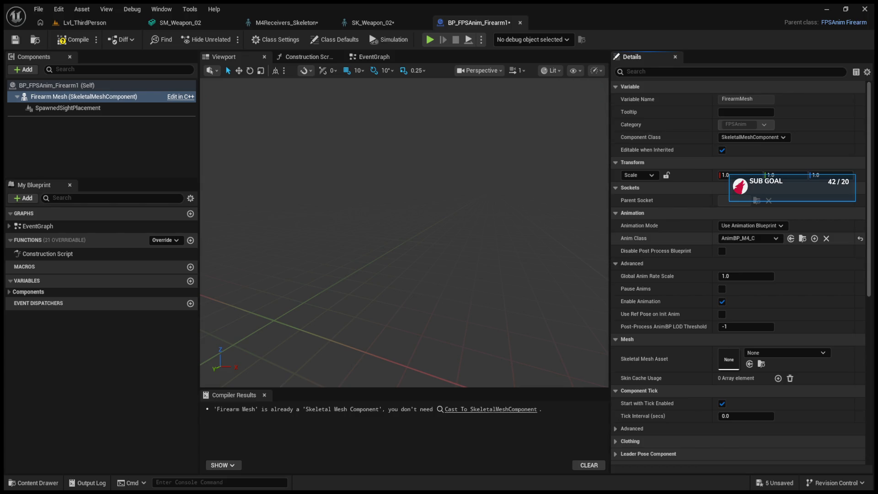
left_click(58, 105)
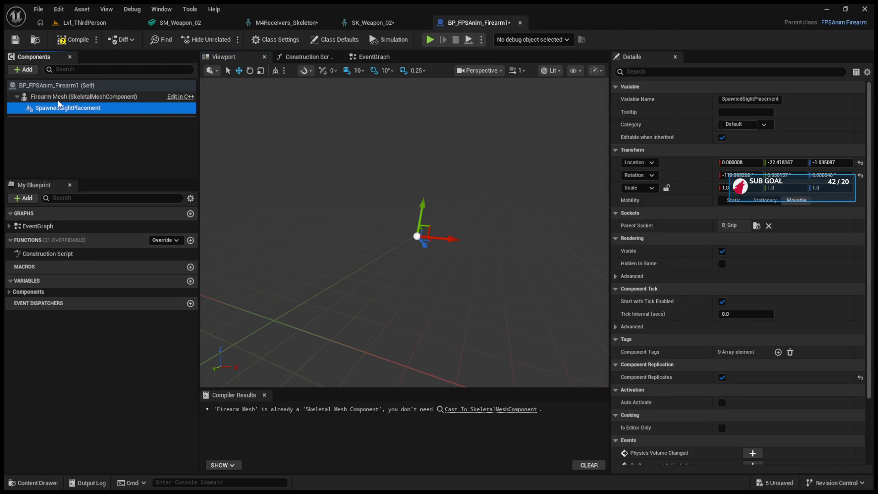
- Inspect Barrel, ChargingHandle, Handguard, PistolGrip, Sight_Main, Sight_Side and Stock, then return to Lvl_ThirdPerson
left_click(58, 101)
left_click(59, 142)
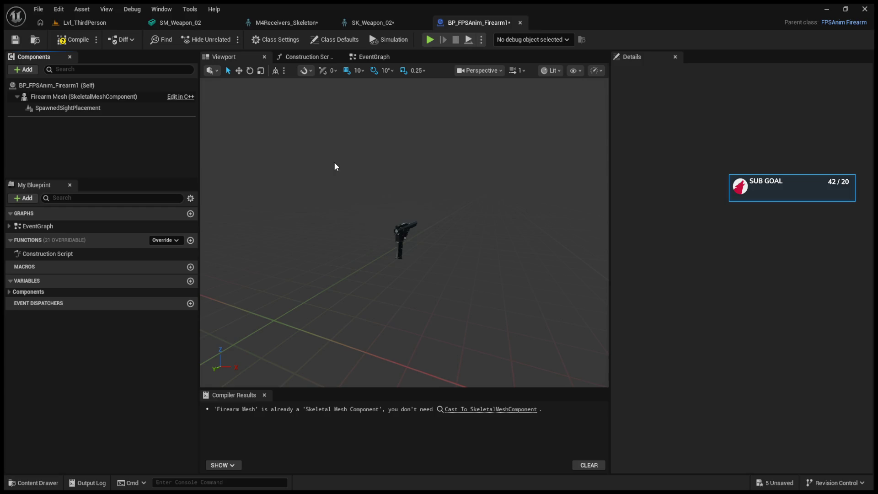
left_click(104, 118)
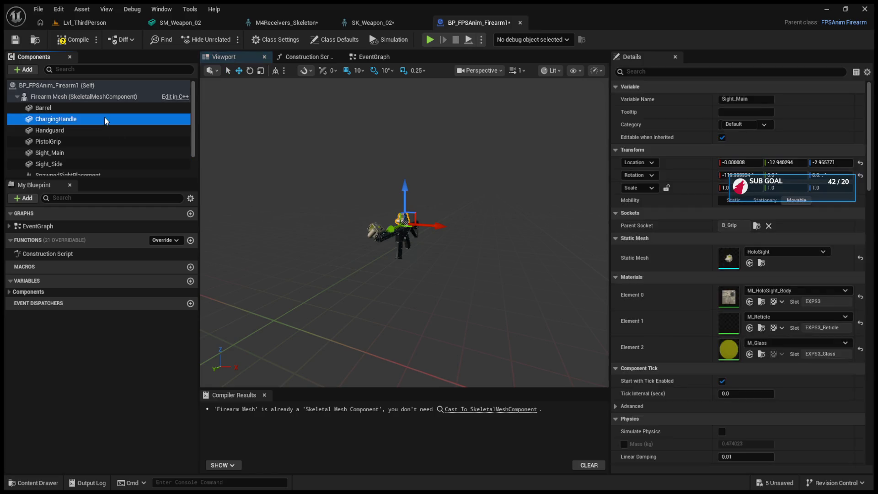
left_click(102, 110)
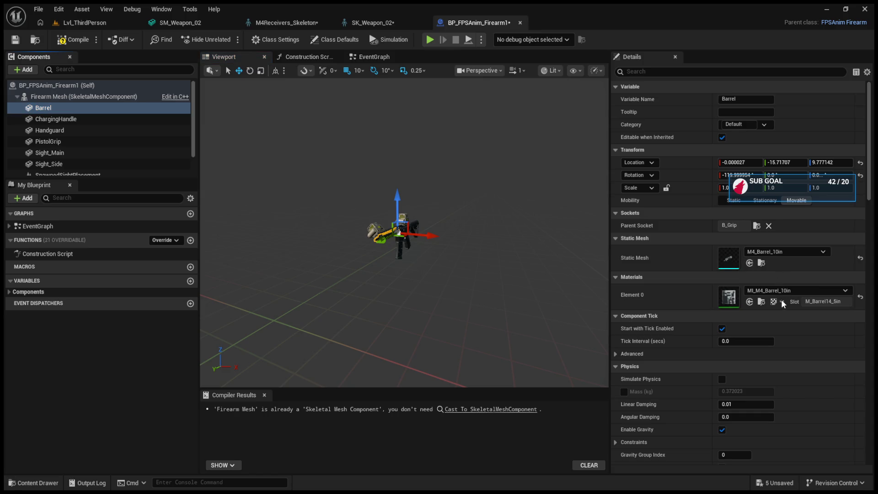
left_click(98, 119)
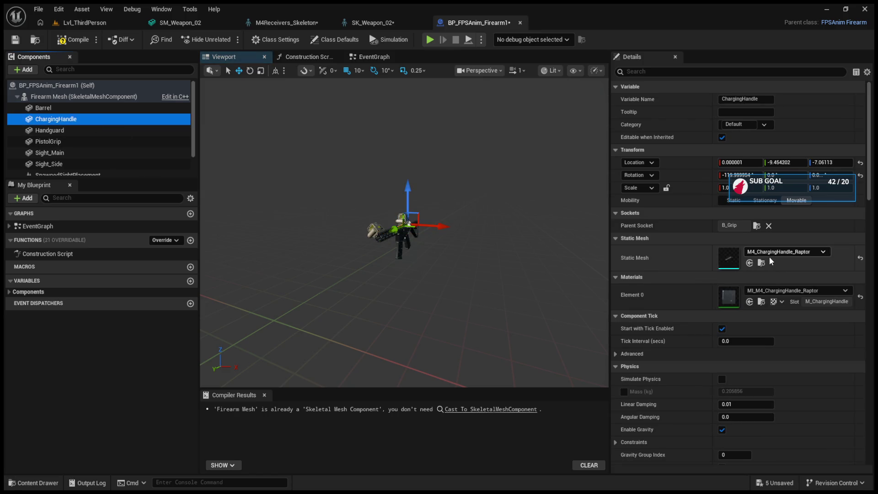
left_click(98, 131)
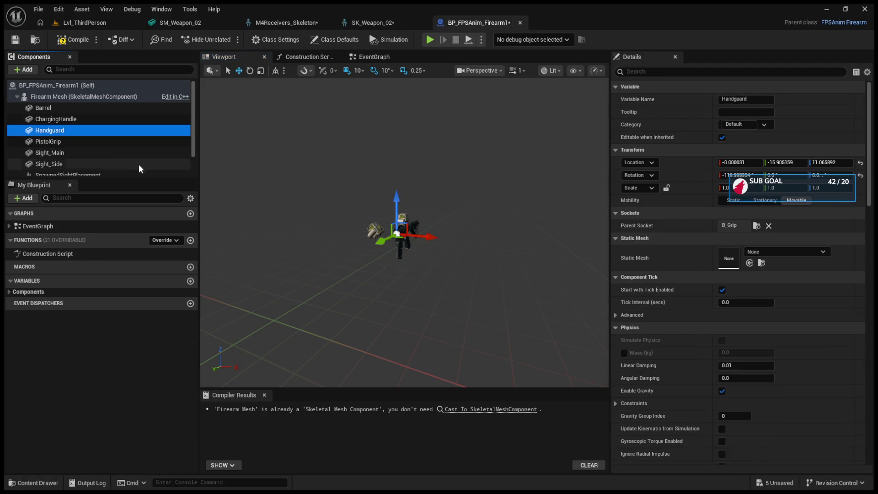
left_click(103, 141)
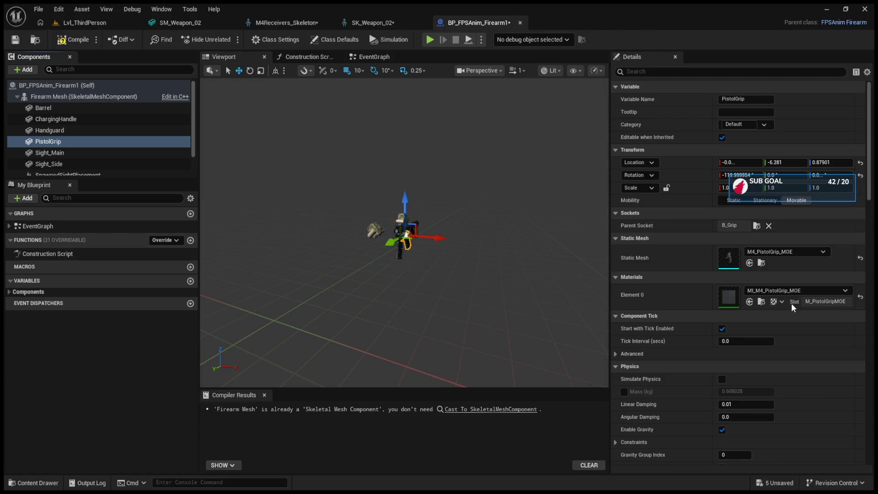
left_click(89, 153)
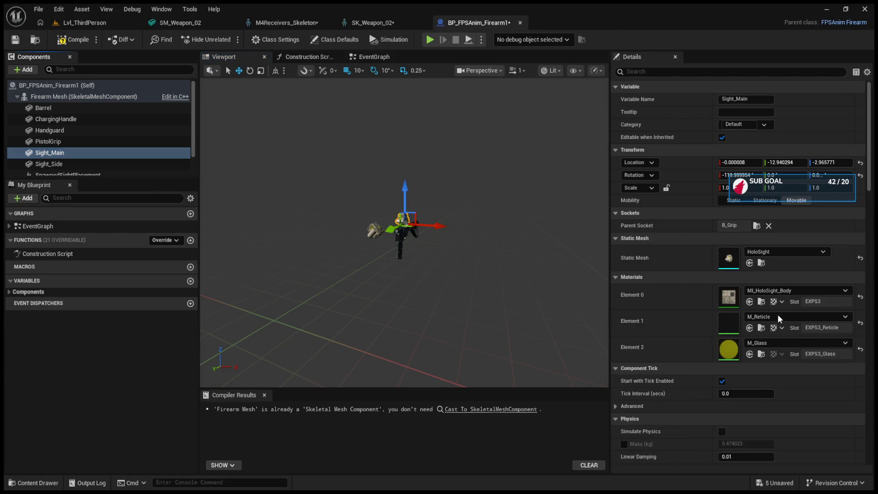
left_click(109, 165)
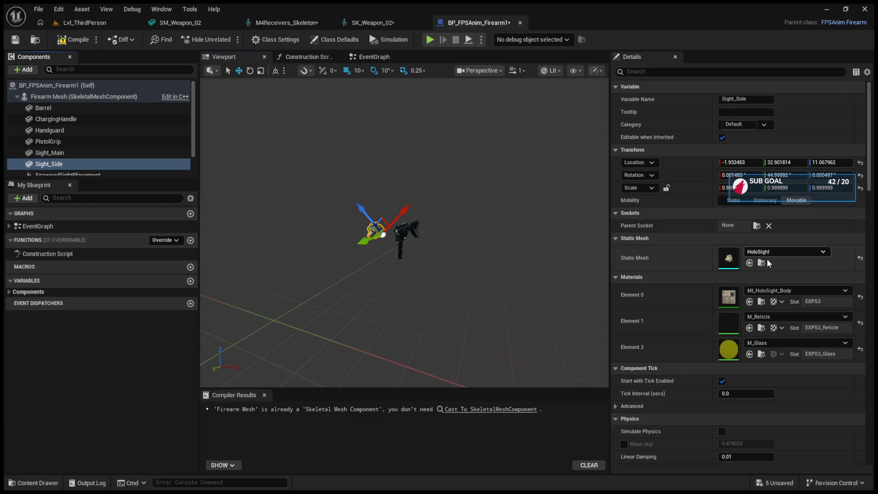
scroll(145, 153, "down", 2)
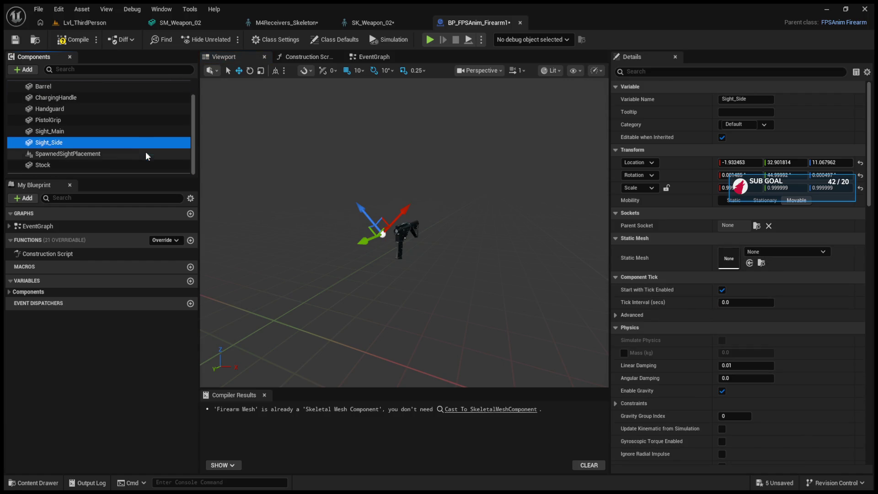
left_click(113, 166)
left_click(761, 262)
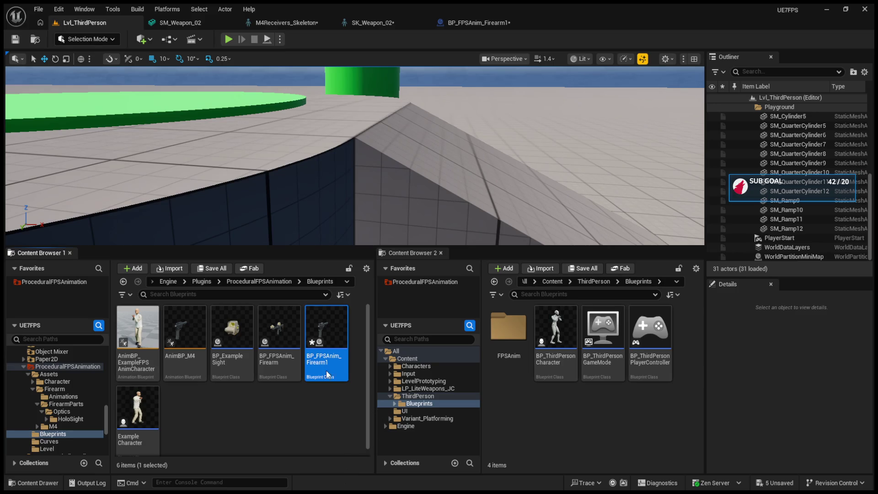
- Open BP_ExampleSight and look at its 3D preview
left_click(277, 332)
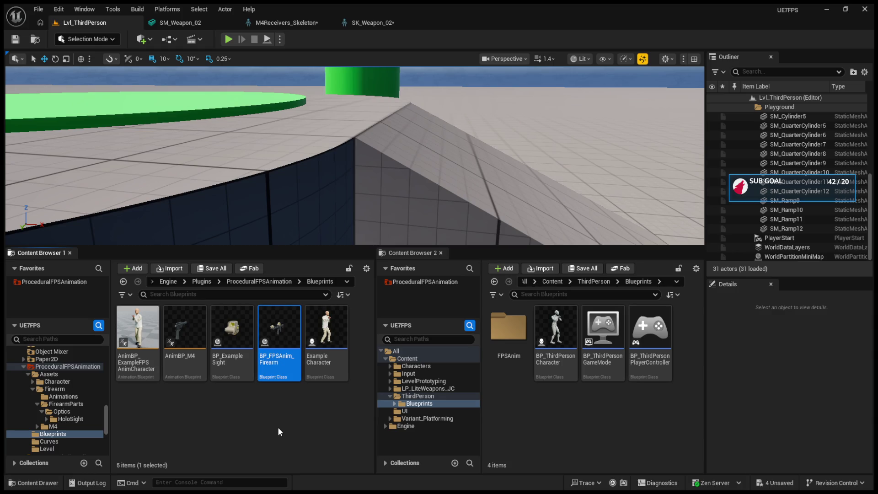
left_click(244, 354)
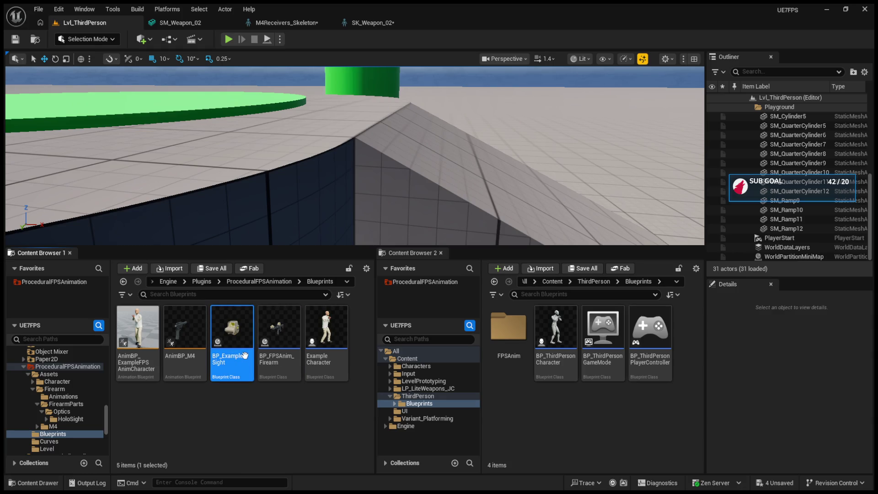
double_click(245, 356)
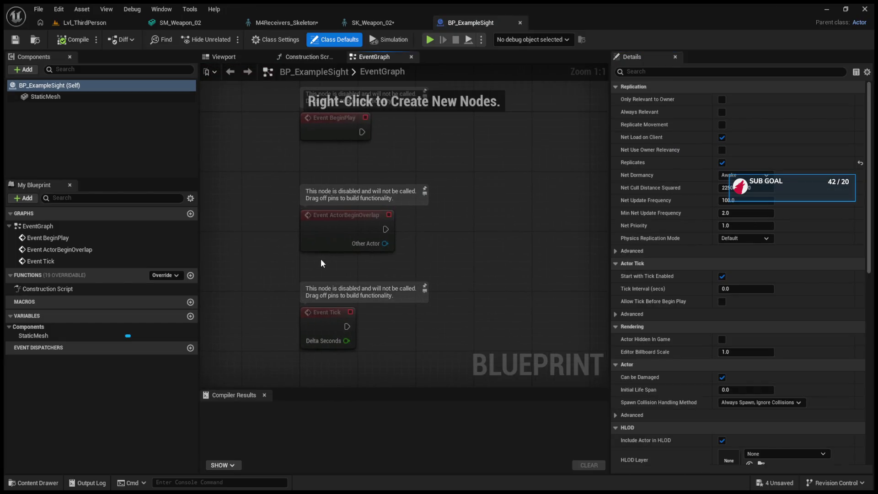
scroll(322, 263, "down", 4)
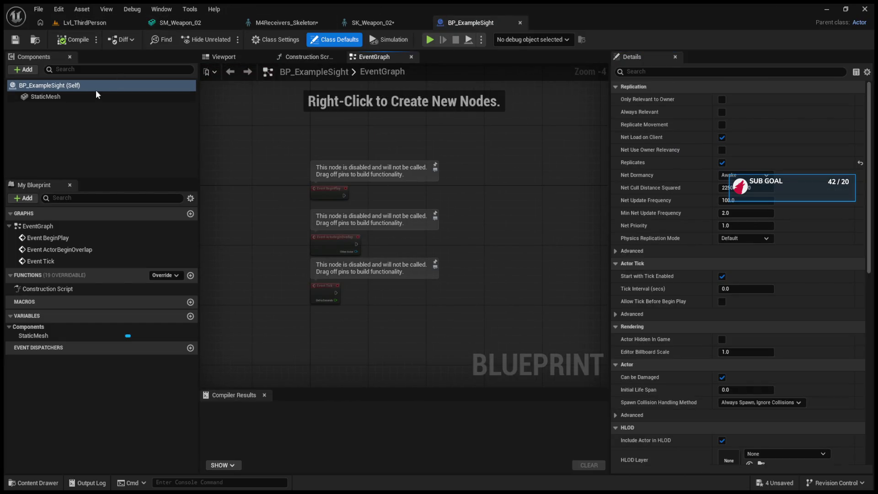
left_click(221, 61)
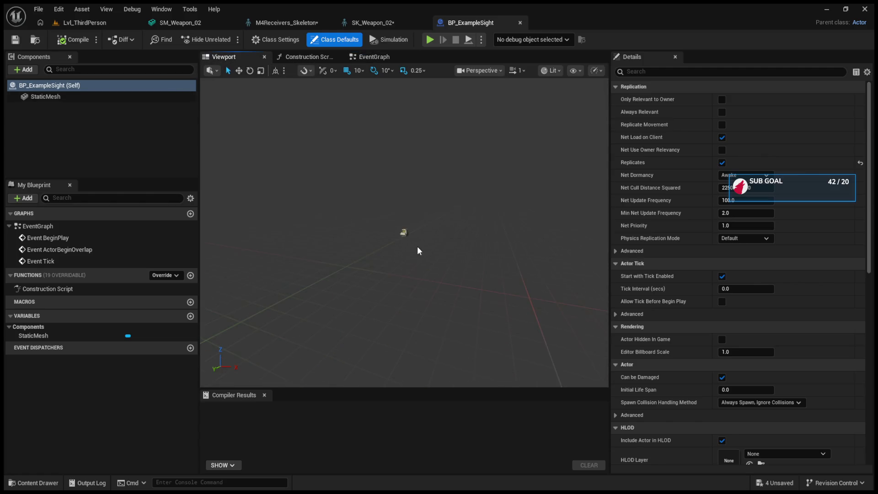
left_click(78, 20)
- Create a child blueprint of BP_FPSAnim_Firearm named NewBlueprint and open it
left_click(303, 418)
left_click(282, 363)
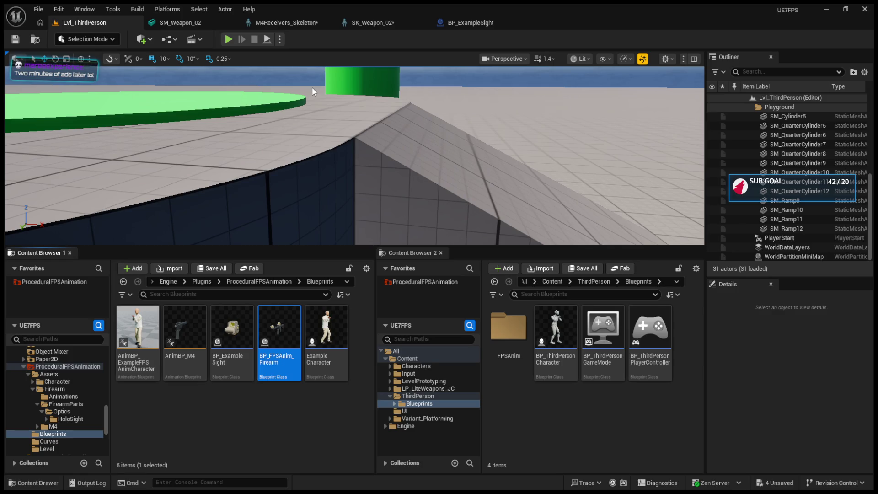
left_click(261, 431)
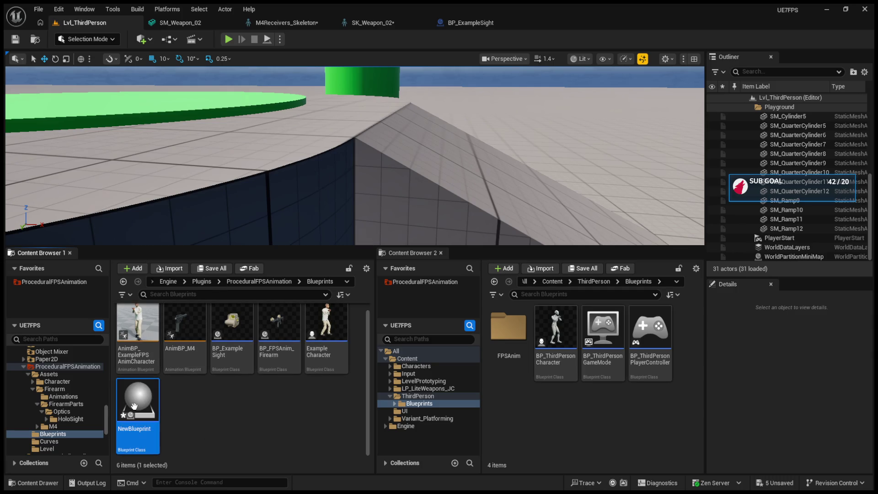
double_click(136, 410)
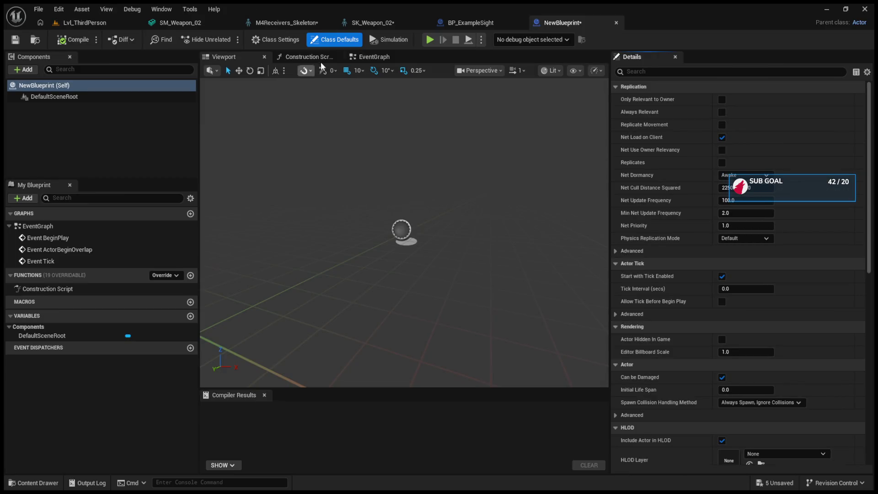
- Check NewBlueprint's parent class and expand Firearm Mesh to select the inherited Barrel
left_click(276, 39)
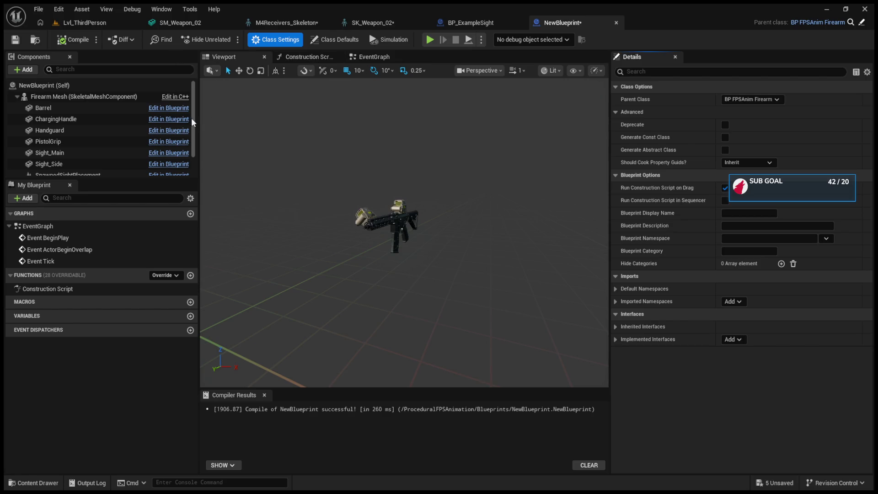
left_click(19, 99)
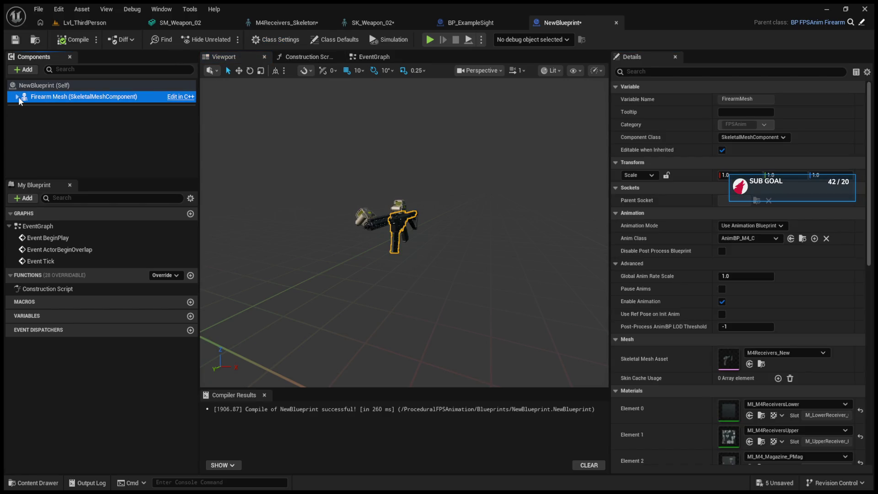
left_click(17, 96)
left_click(17, 97)
left_click(43, 108)
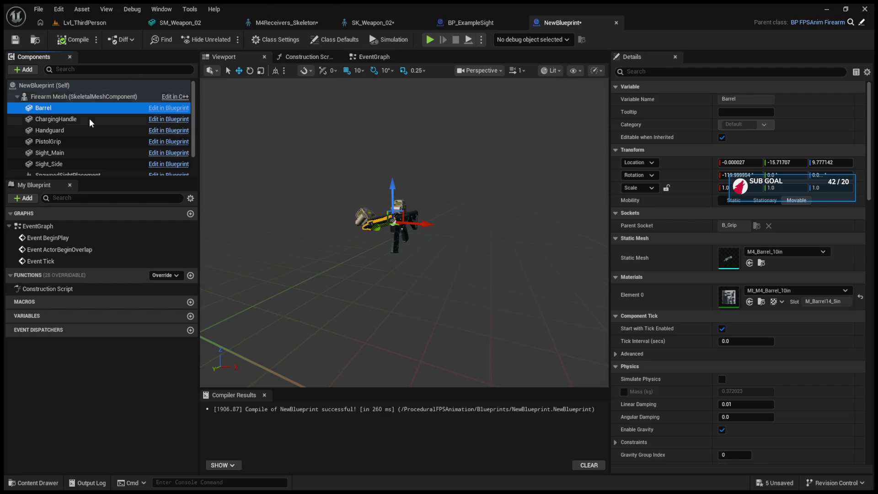
- Use the File menu to save all, restoring and re-maximizing the editor window along the way
left_click(38, 9)
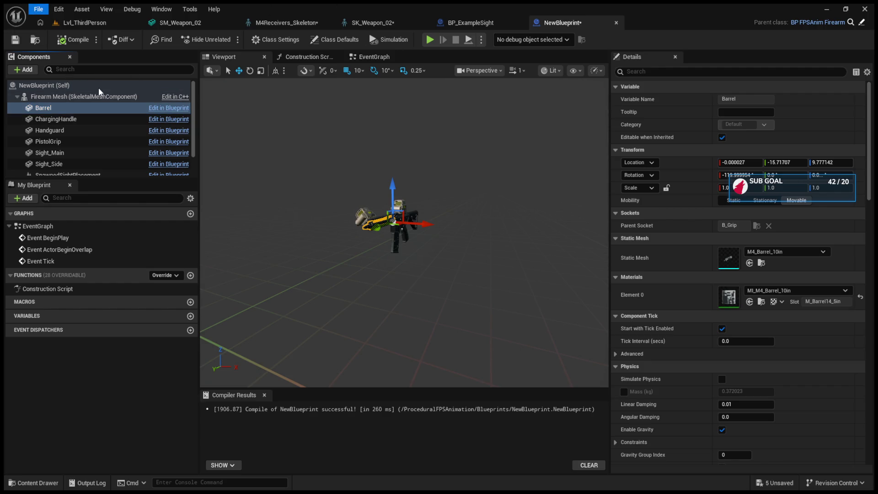
left_click_drag(595, 6, 303, 4)
double_click(303, 4)
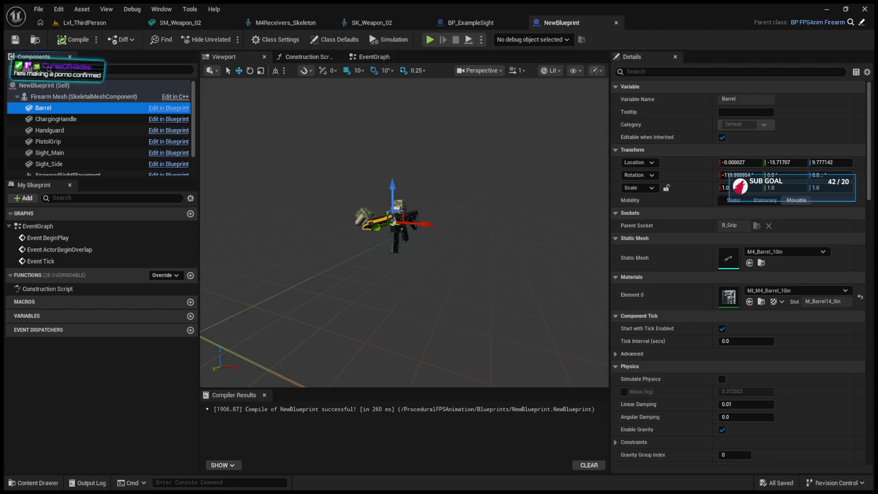
left_click(39, 10)
key("Escape")
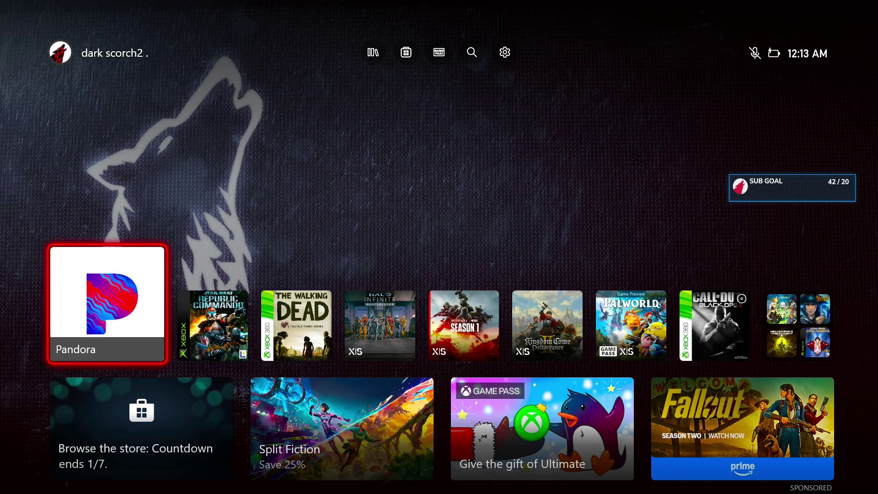
- Launch Halo Infinite from the Xbox home screen
key("Right")
key("Right")
key("Right")
key("Return")
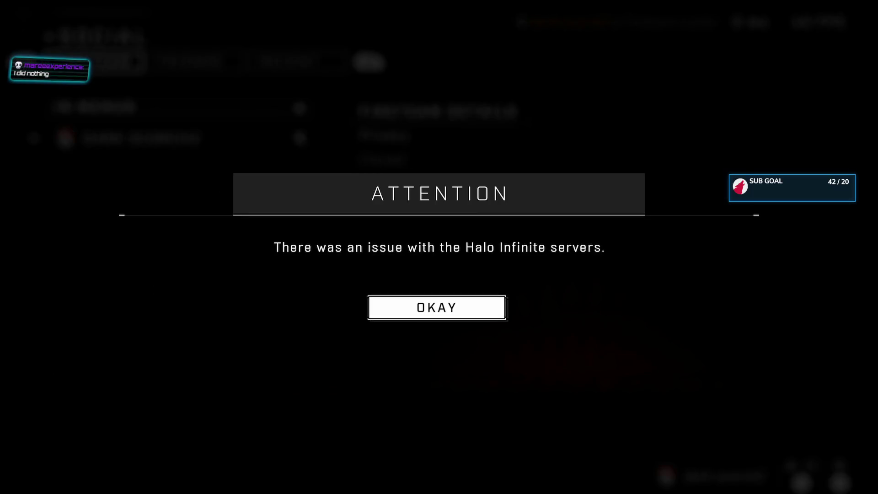
- Dismiss the server error, browse the Friends list, and close the post-game recap
key("Return")
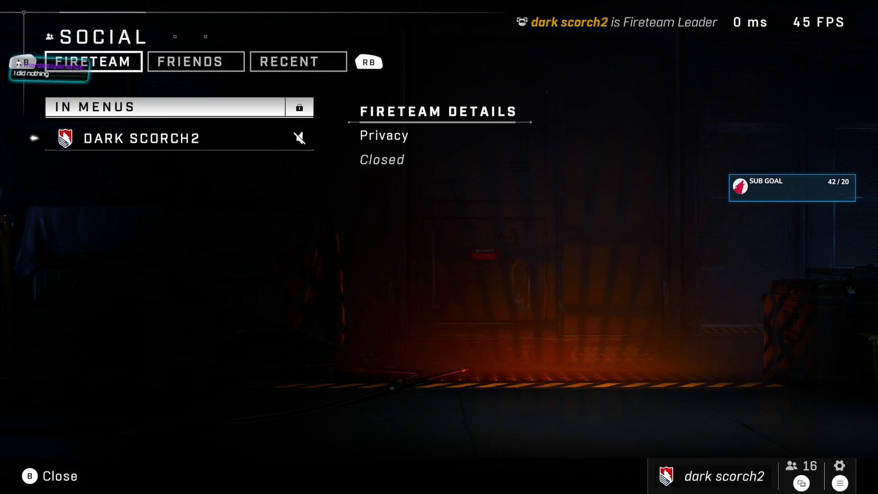
key("e")
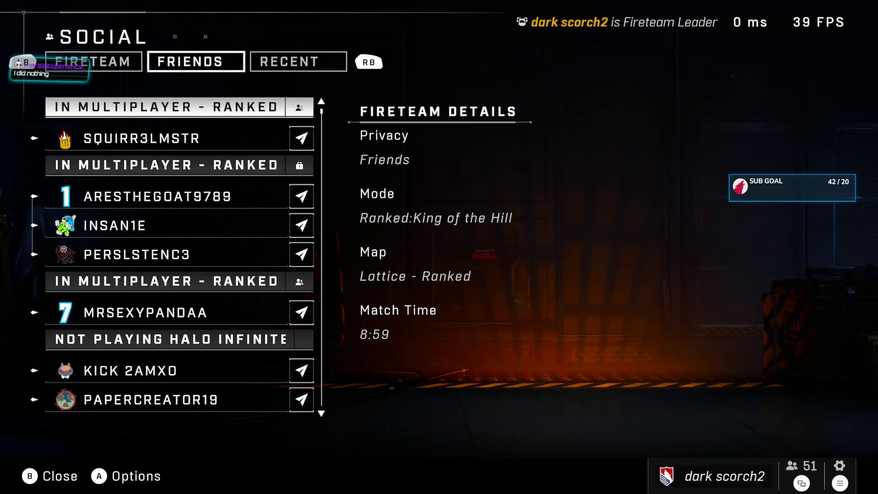
key("Down")
key("Down")
key("Down")
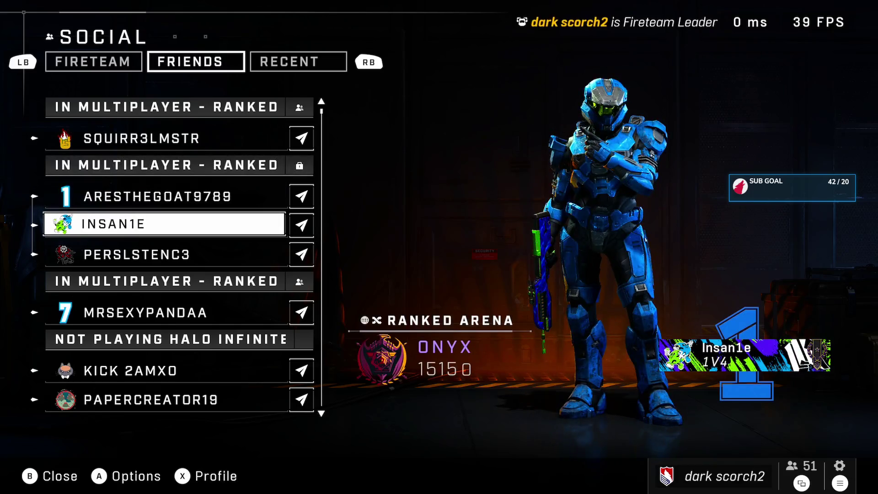
key("Up")
key("Down")
key("Down")
key("Down")
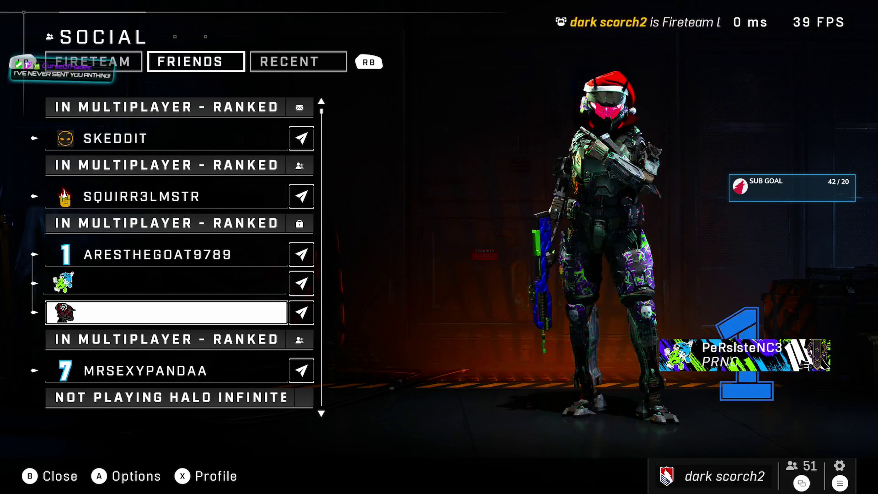
key("Down")
key("Down")
key("Down")
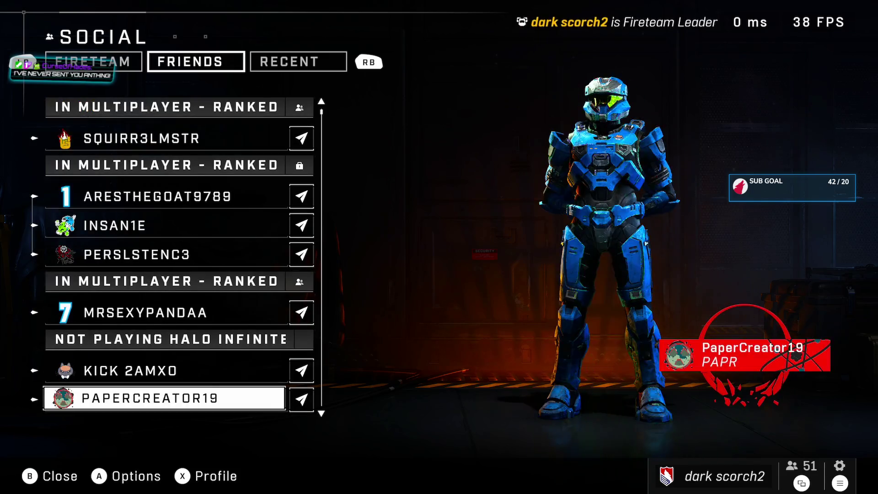
key("Up")
key("Up")
key("Up")
key("Up")
key("Escape")
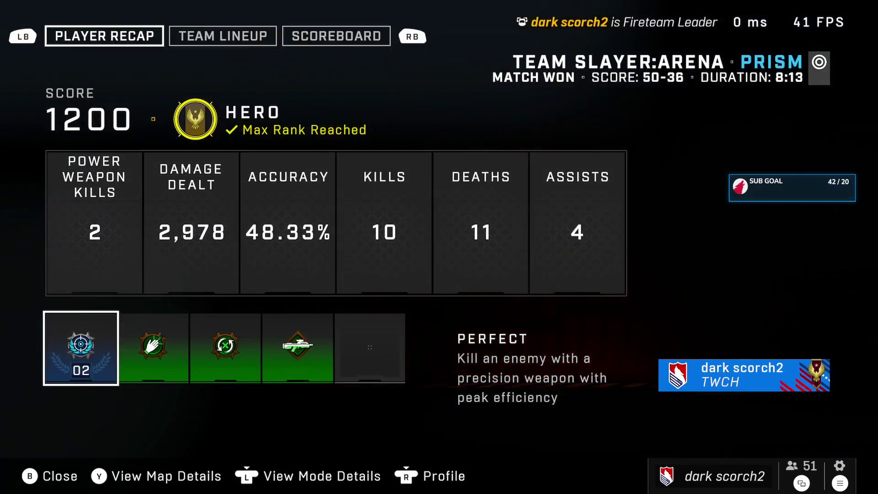
key("e")
key("Escape")
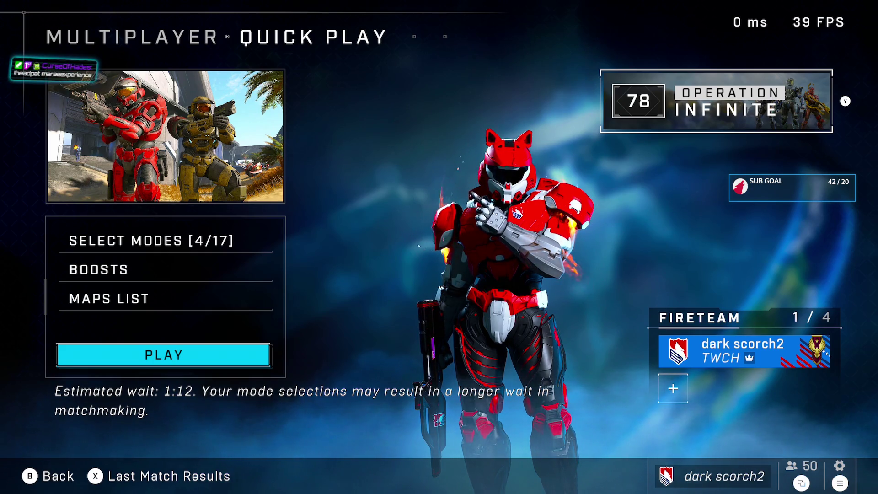
- Reopen the social menu's Friends list and view a friend's current match details
key("Tab")
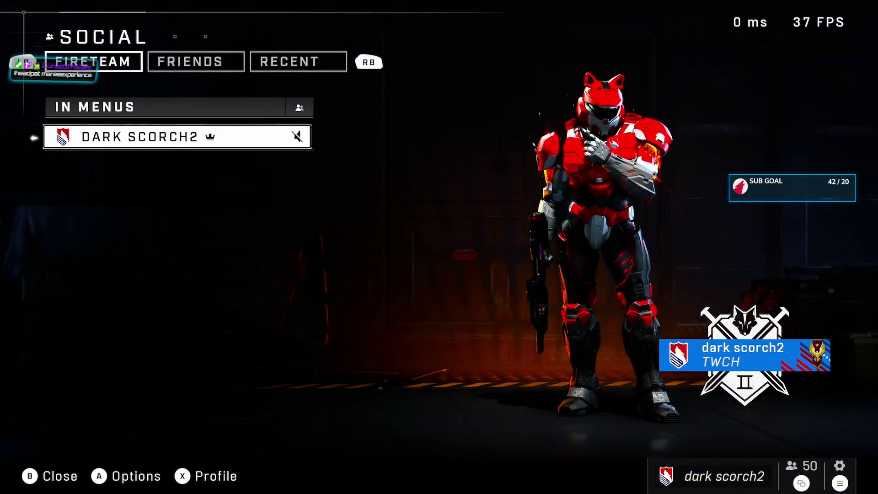
key("e")
key("Down")
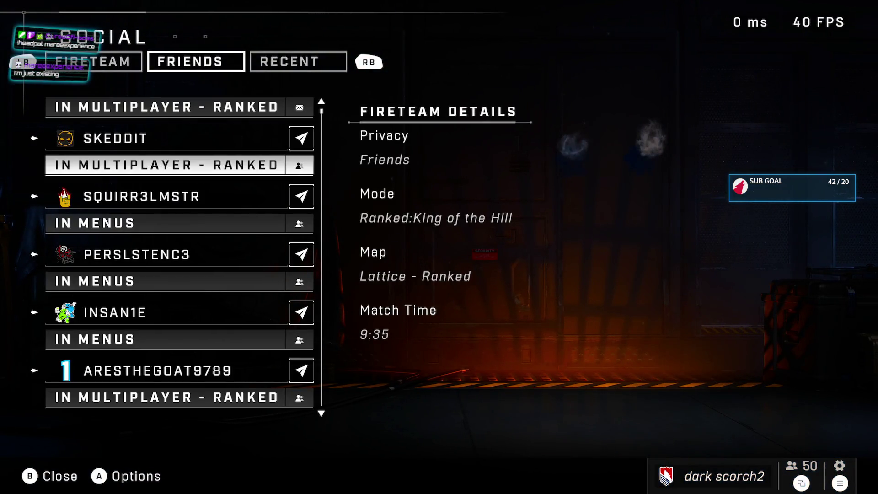
- Check the Xbox guide's notifications panel, then close it and return to Multiplayer Quick Play
key("super")
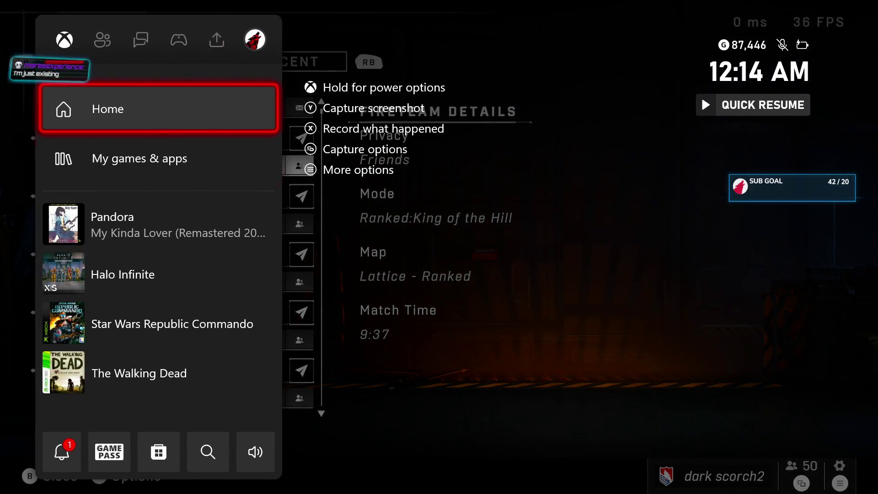
key("Down")
key("Down")
key("Down")
key("Down")
key("Return")
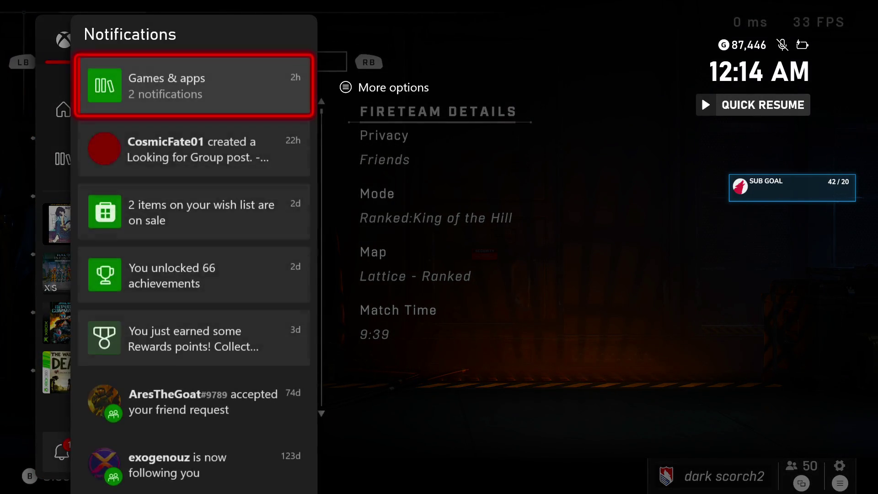
key("super")
key("Escape")
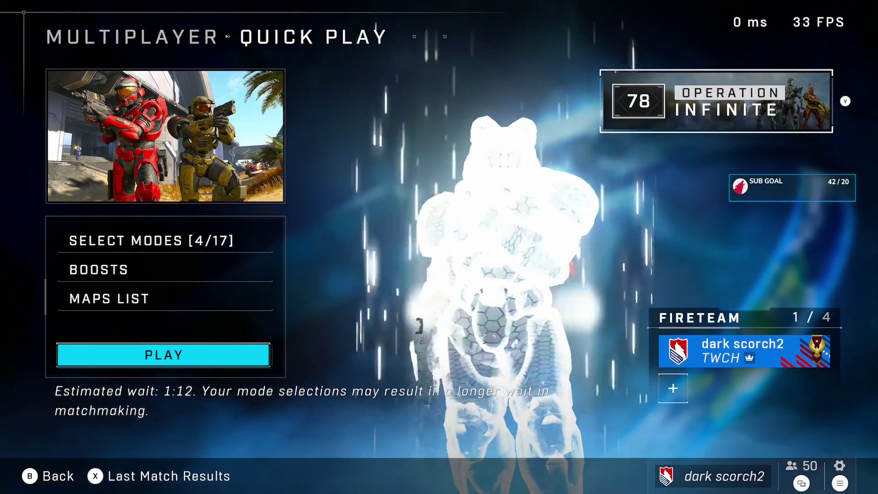
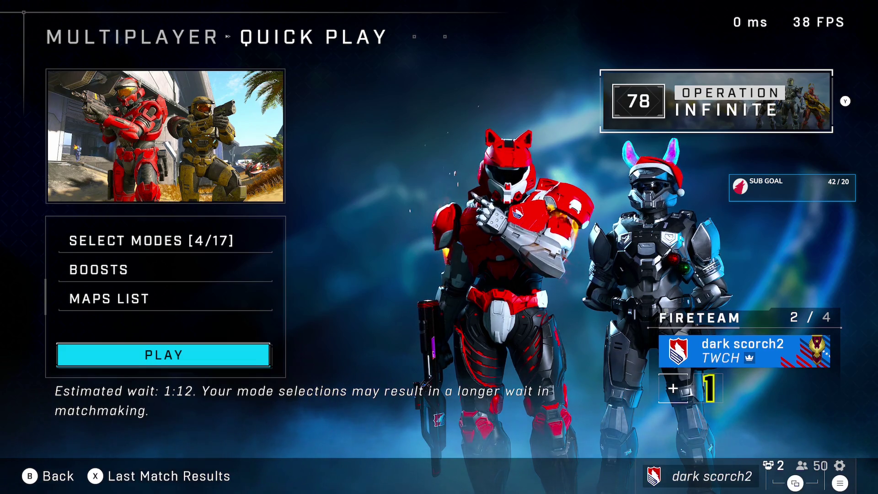
- Back out of Quick Play to the playlist list, then choose a lower playlist to start matchmaking
key("Return")
key("Return")
key("Escape")
key("Down")
key("Down")
key("Down")
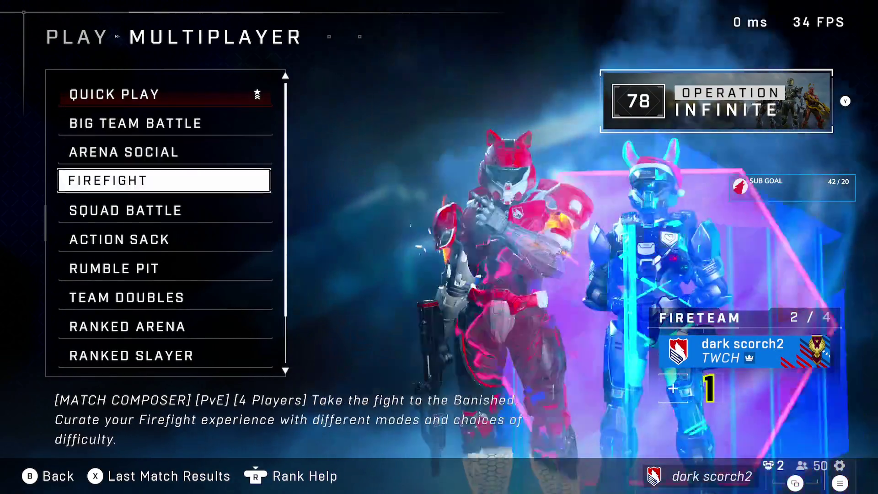
key("Down")
key("Down")
key("Return")
key("Return")
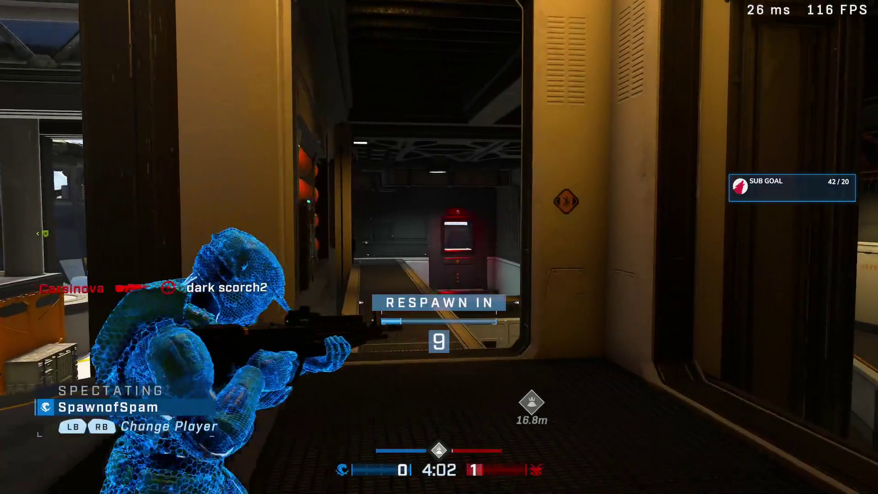
- Cycle through two teammates' views while the respawn timer counts down
key("Right")
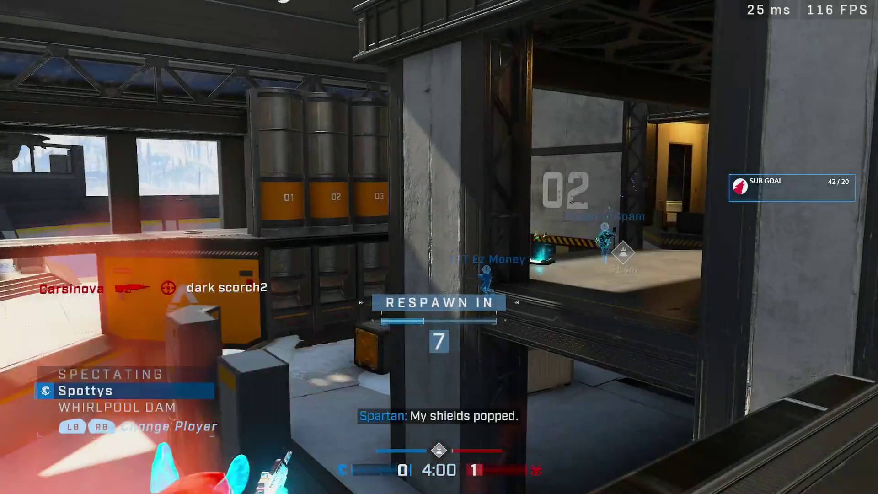
key("Right")
key("Right")
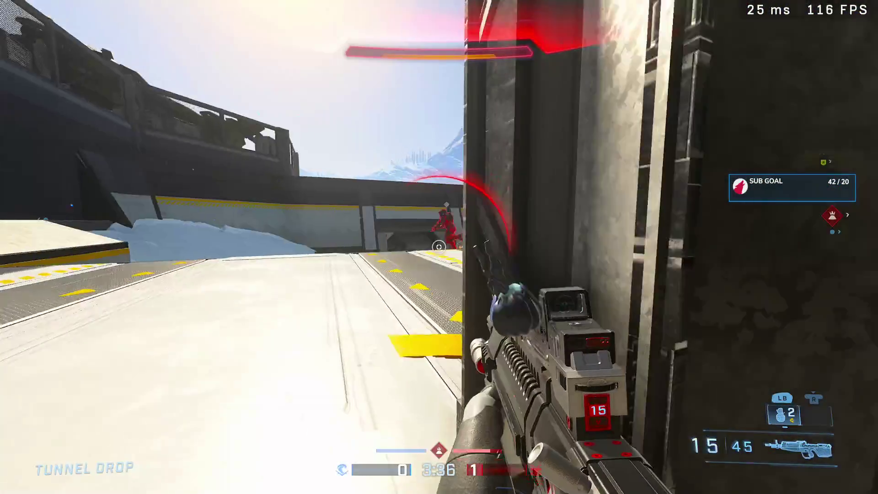
- Fire at an enemy and grenade in Middle, then push out through the Test Chamber doorway toward cargo
left_click(439, 247)
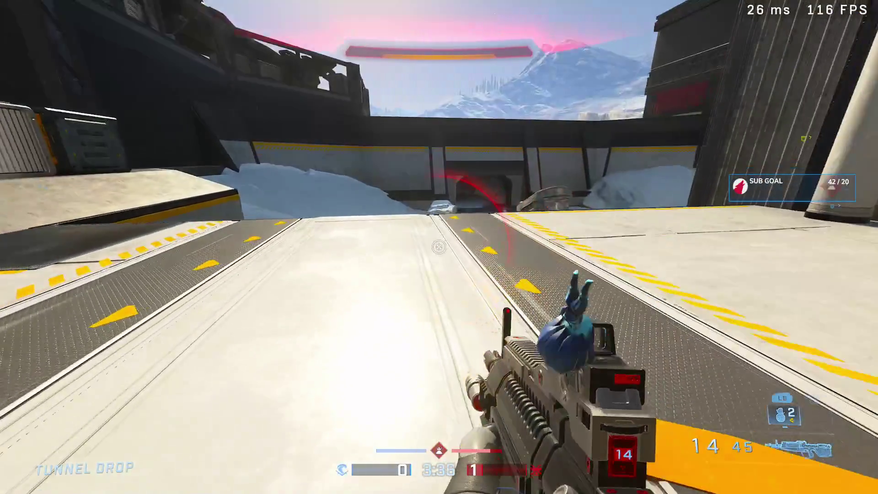
key("g")
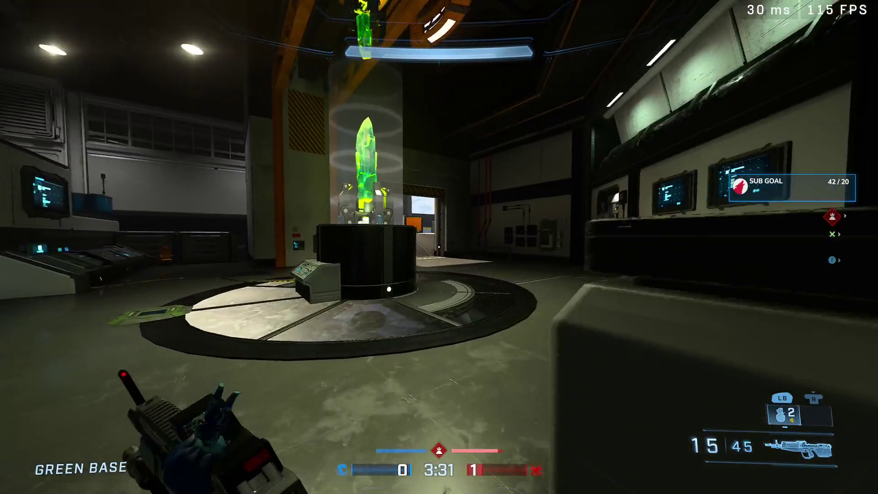
key("w")
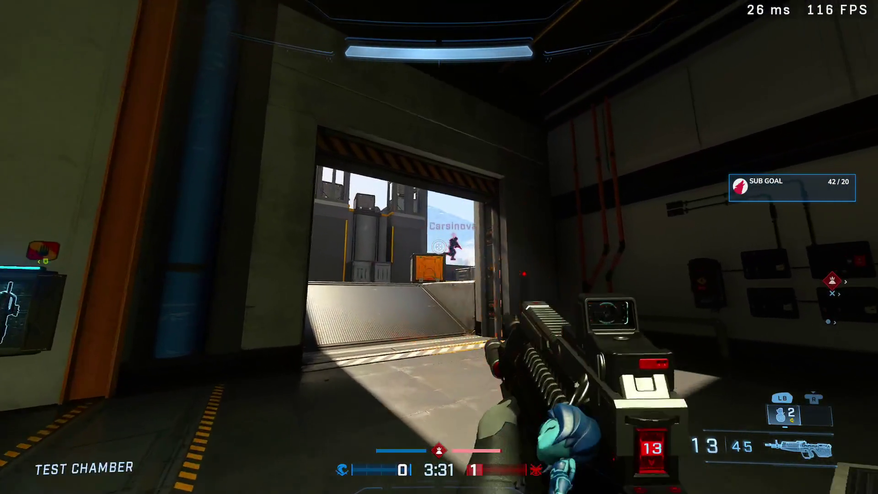
left_click(439, 247)
key("w")
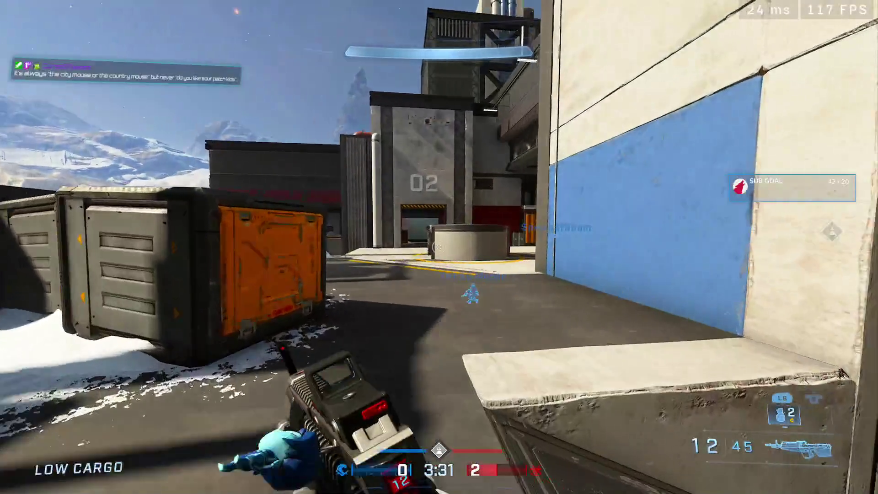
key("w")
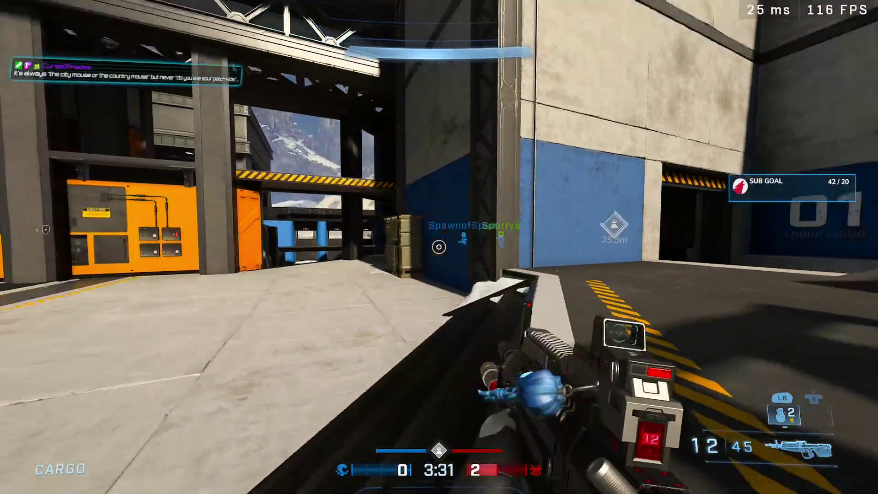
- Reload and move through Green Base toward Operations, grenading, then head for Green Window
key("w")
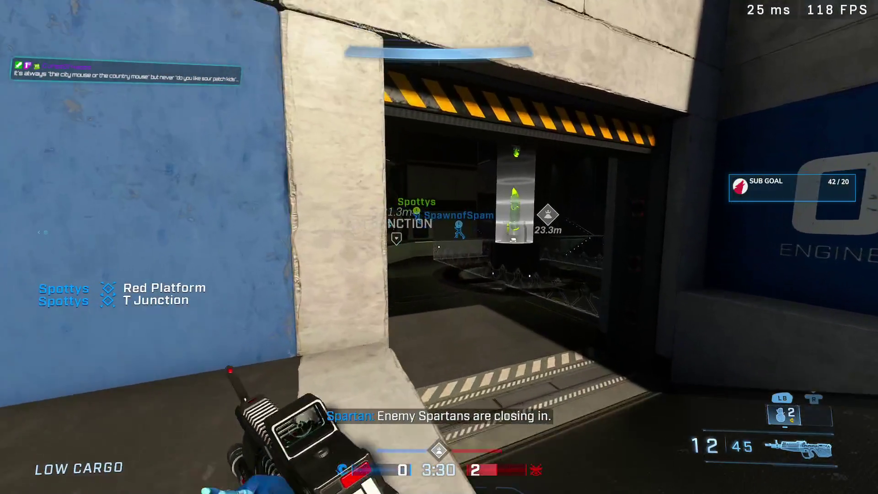
key("w")
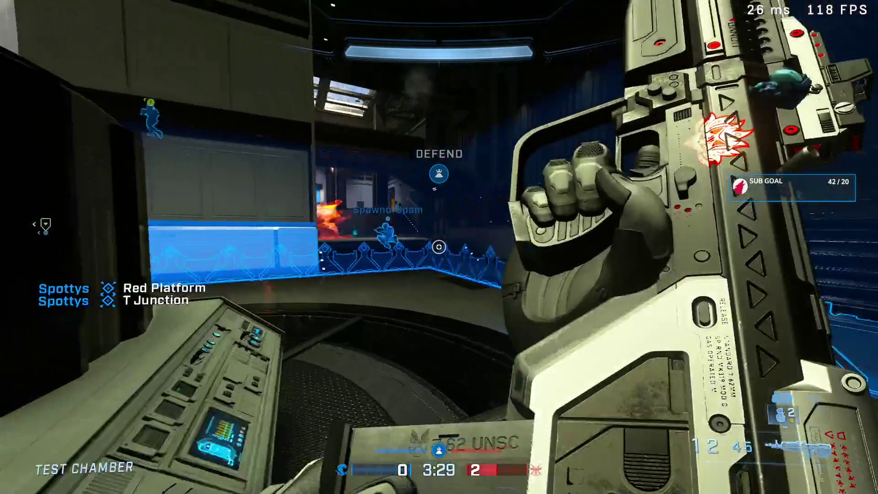
key("w")
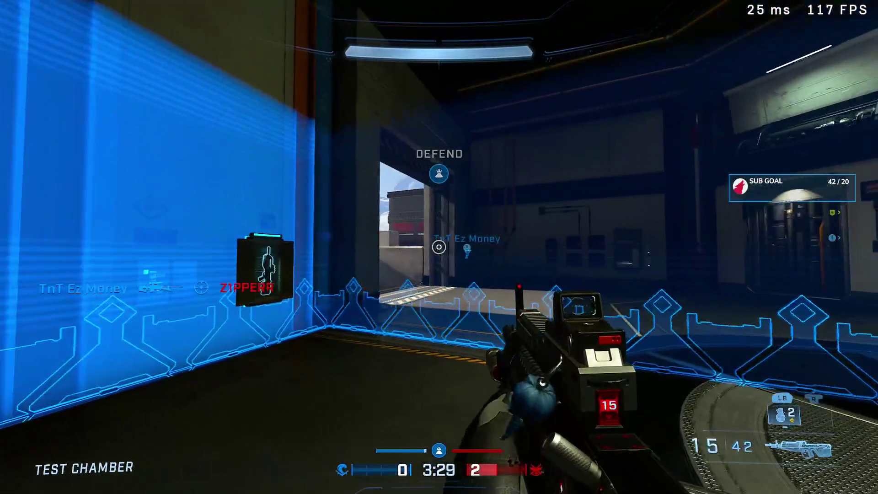
key("w")
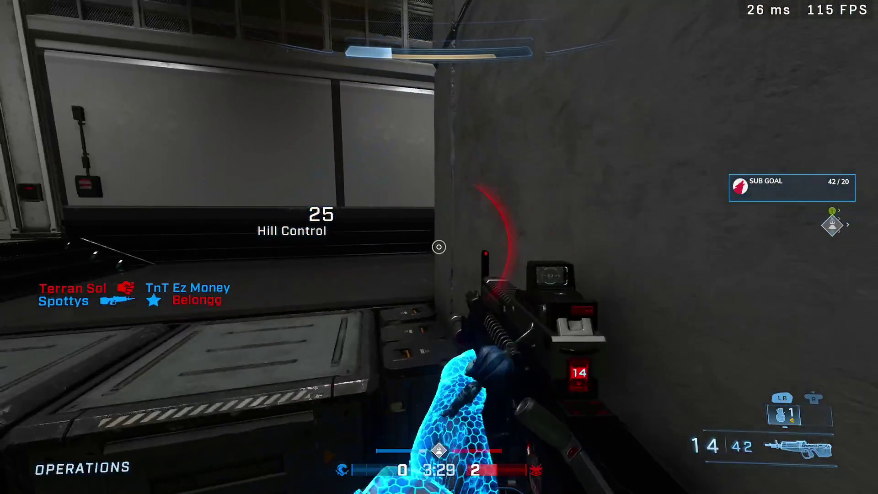
key("g")
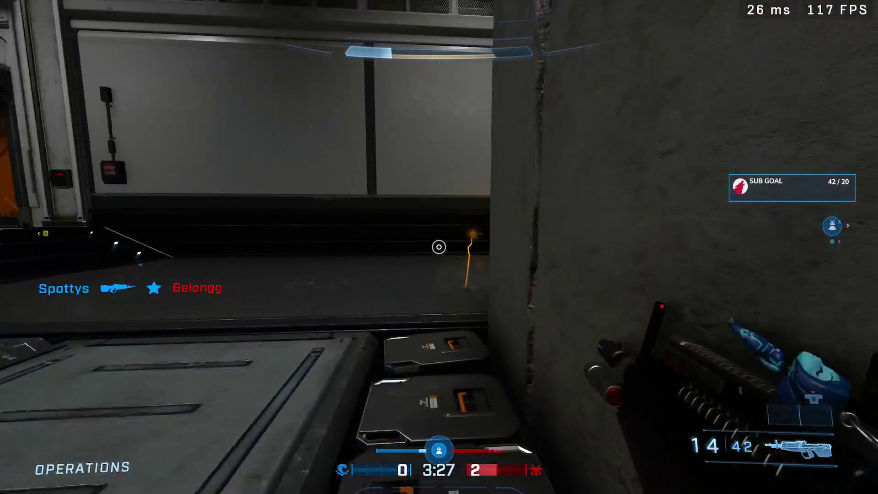
key("w")
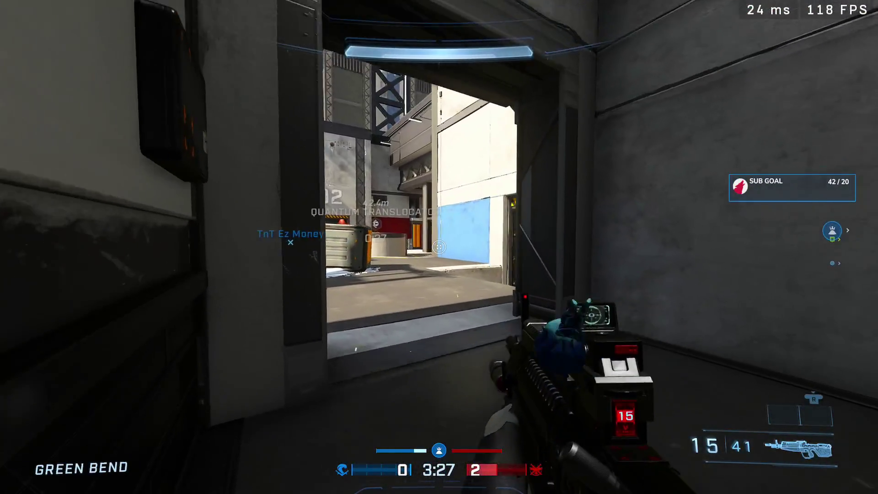
key("w")
- Fire repeatedly at the enemy at Green Window while pushing toward them
left_click(439, 247)
left_click(440, 247)
left_click(439, 248)
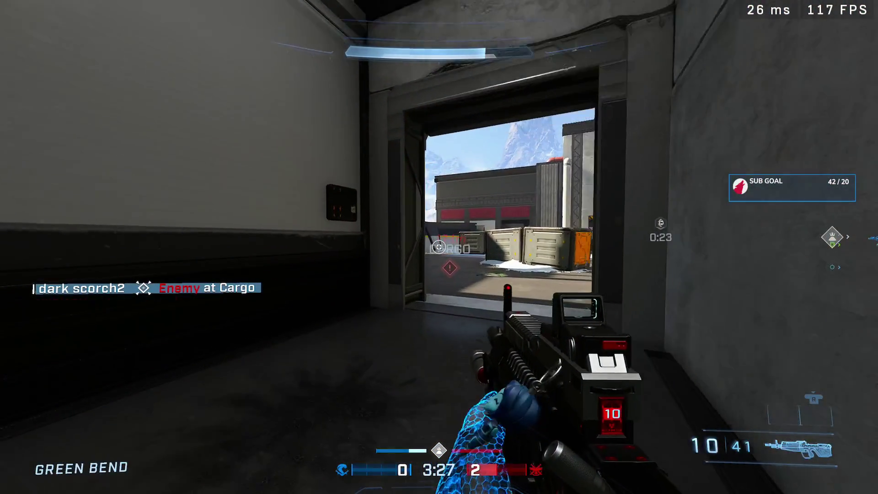
key("w")
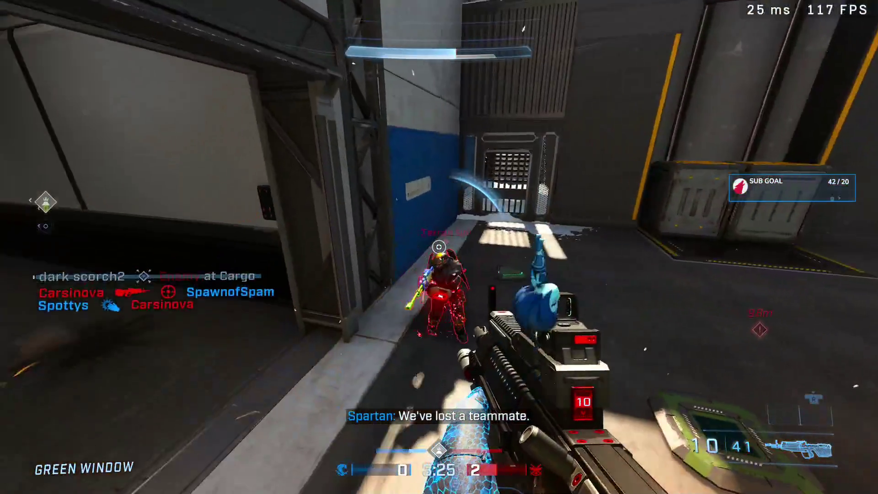
left_click(439, 247)
left_click(439, 247)
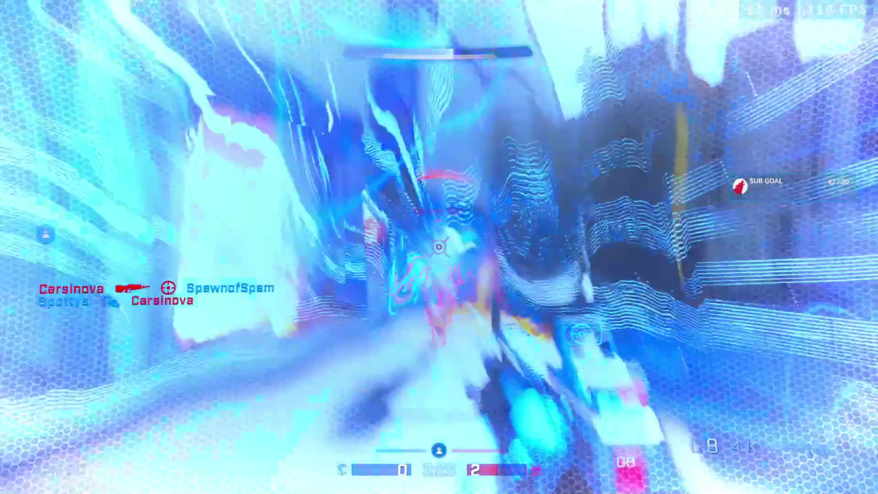
left_click(440, 247)
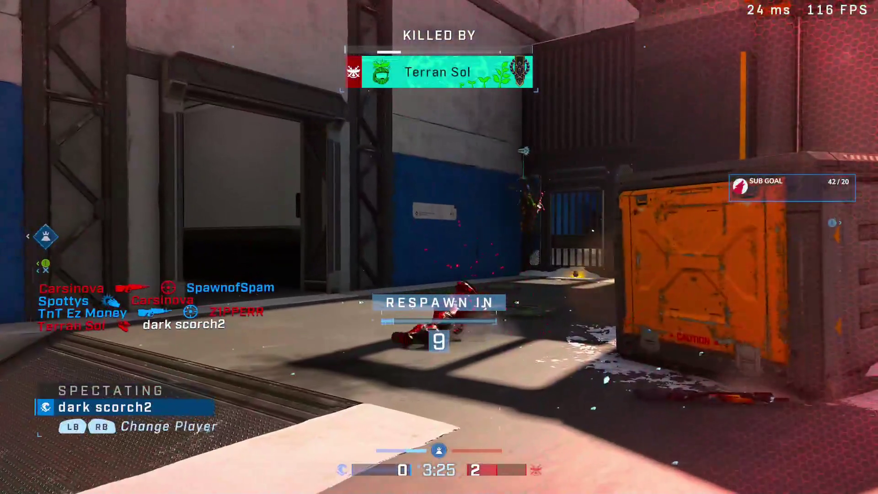
- Cycle forward and back between spectated teammates until the respawn countdown ends
left_click(439, 247)
left_click(439, 247)
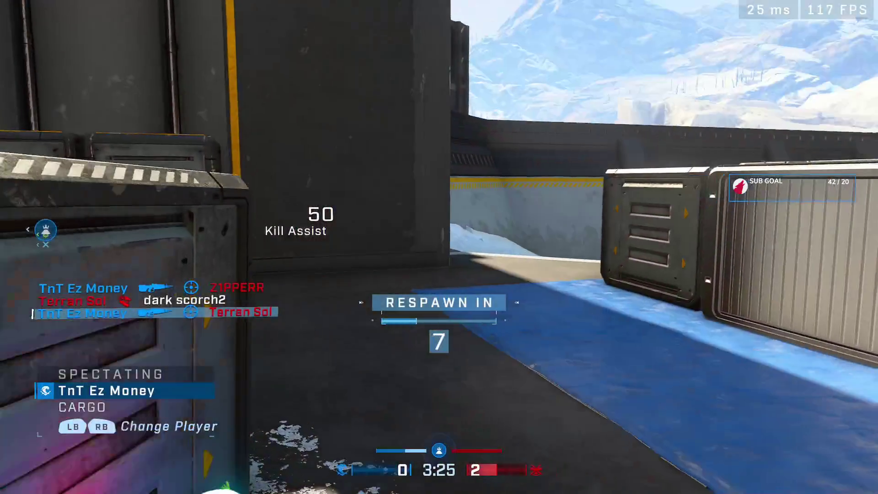
right_click(439, 247)
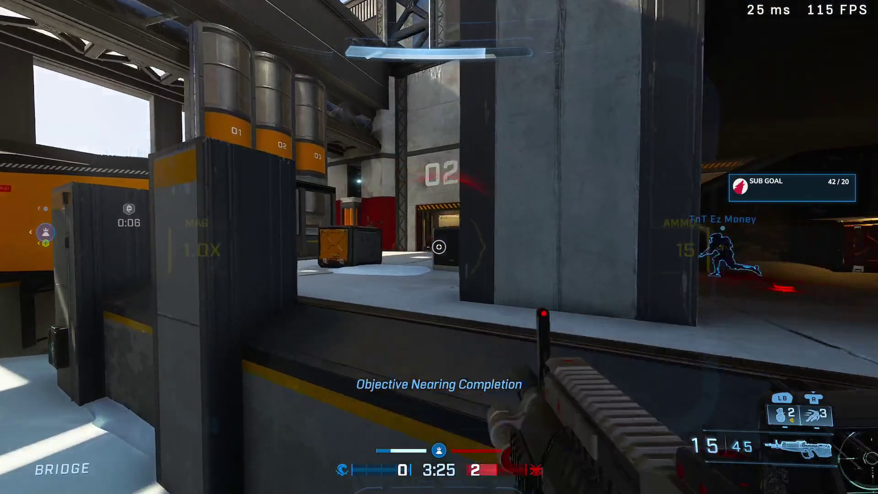
- Scope and shoot at the enemy in the 02 doorway, then switch spectated teammate after dying
right_click(439, 247)
left_click(439, 247)
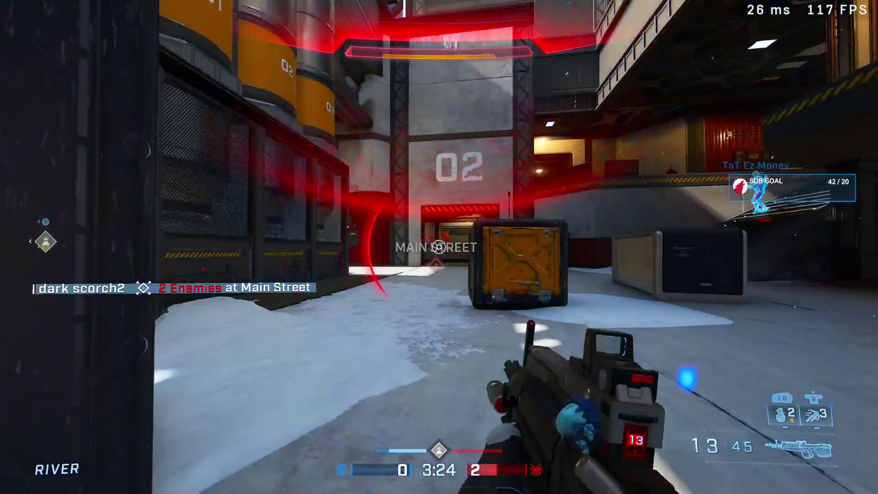
left_click(440, 247)
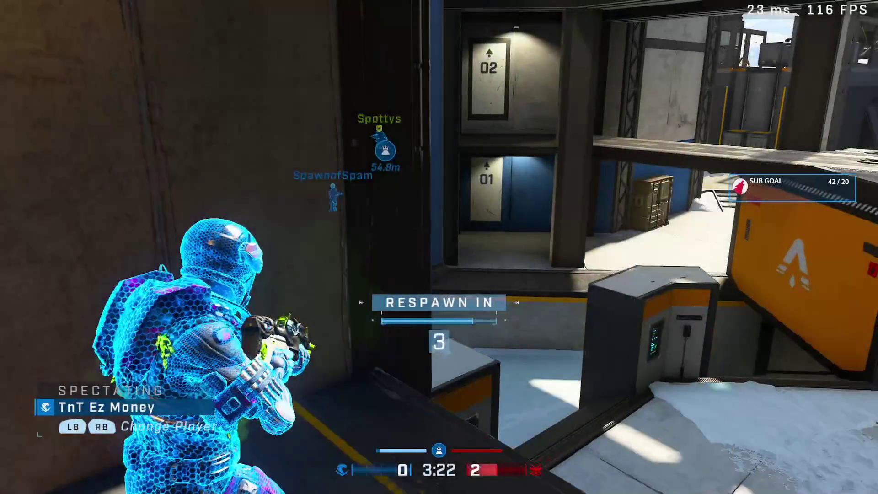
left_click(440, 247)
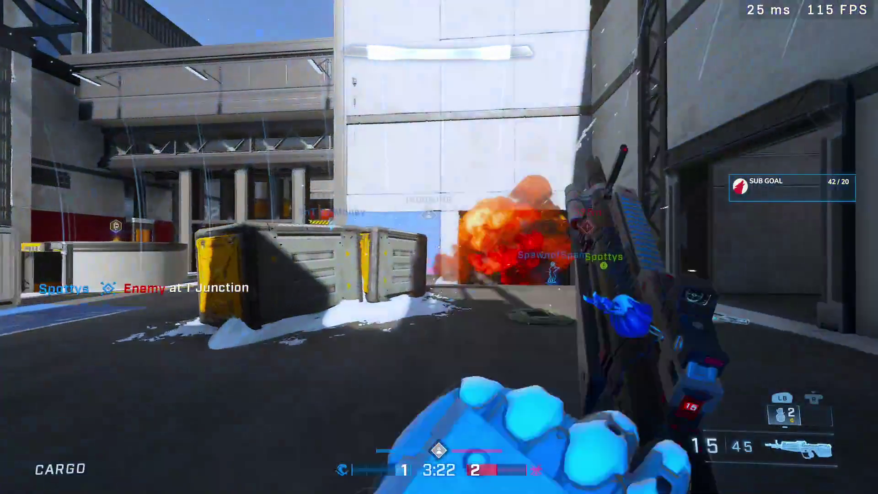
- Advance through the dark corridor toward Green Platform, grenade and shoot enemies, then retreat with active camo
key("w")
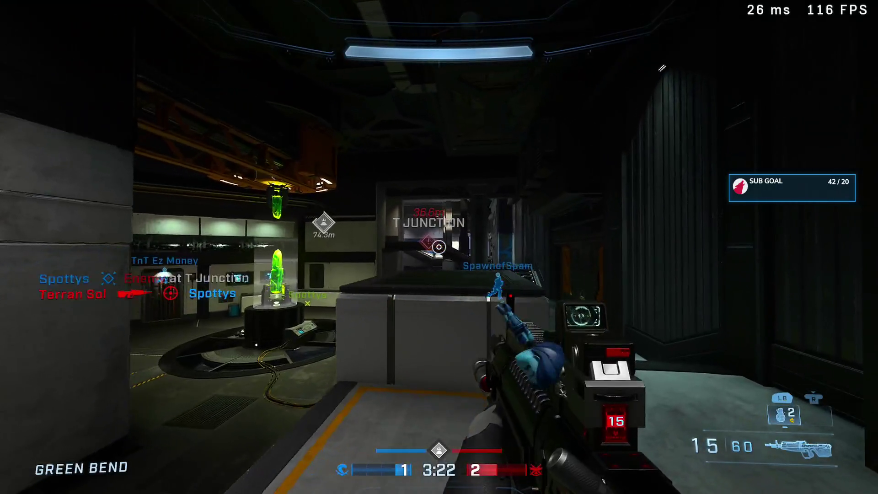
key("w")
key("g")
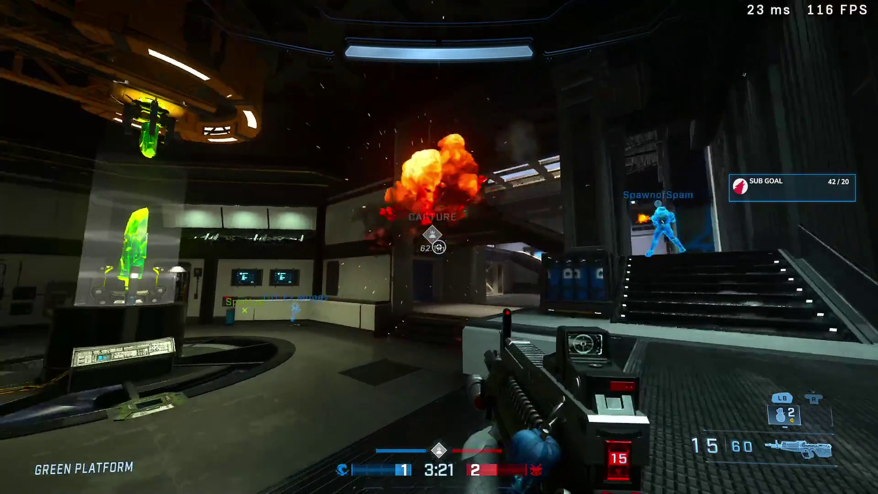
key("w")
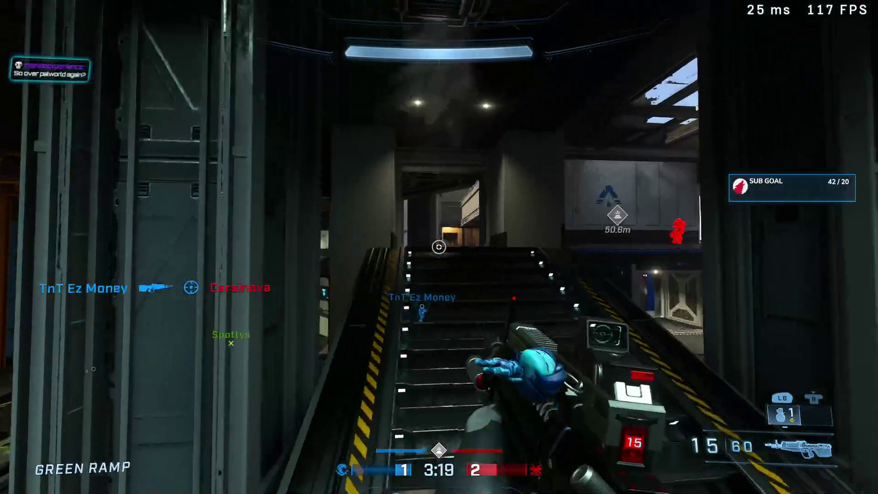
key("w")
left_click(439, 247)
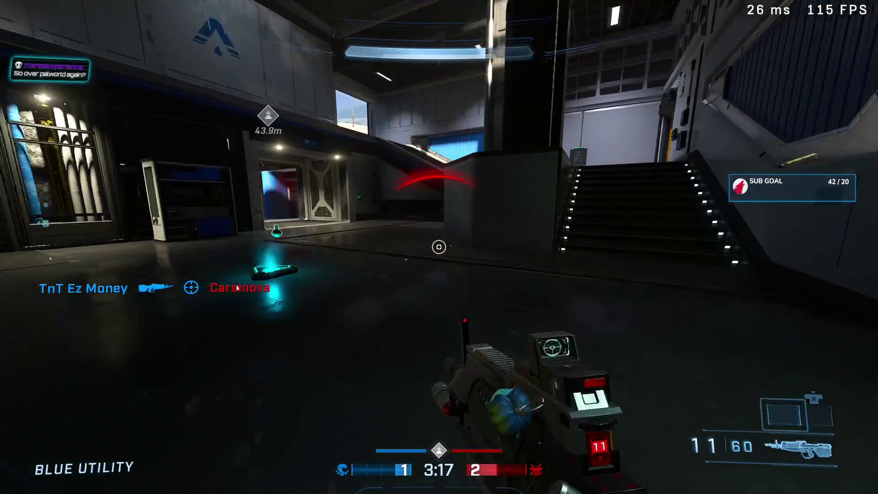
key("s")
key("q")
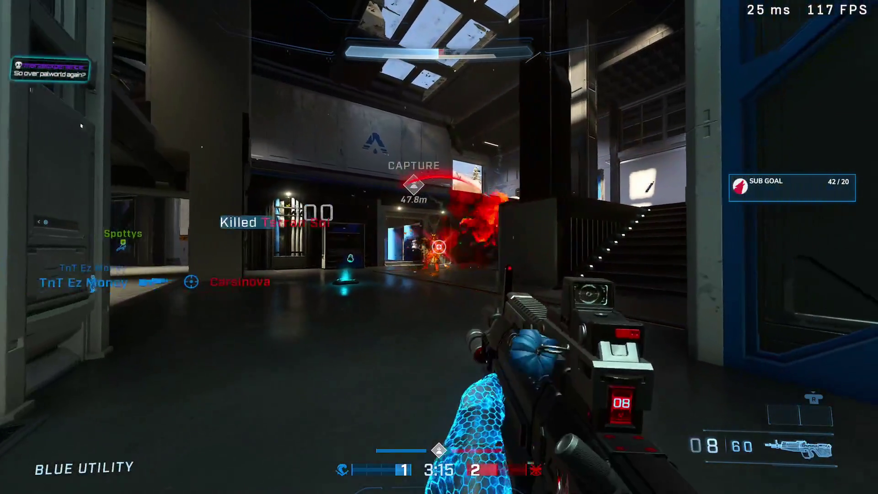
- Reload while pushing to the objective, then shoot and grenade the enemy on the Blue Bend stairs
key("w")
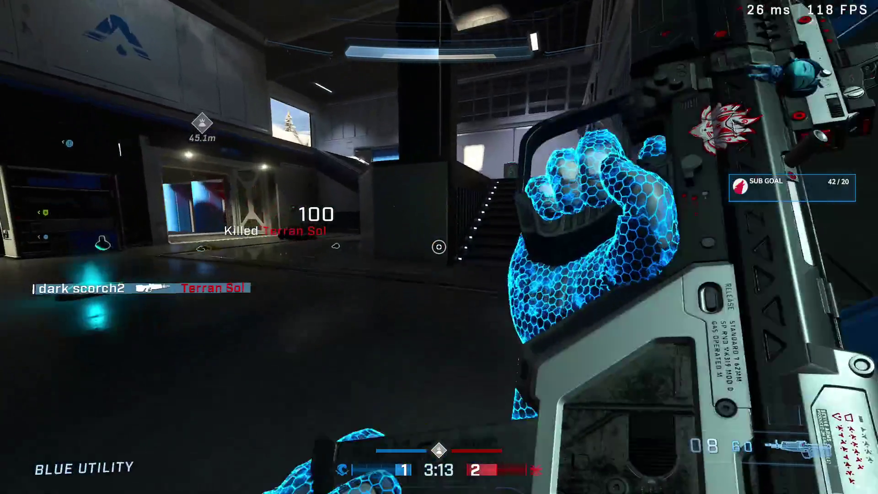
key("w")
key("w")
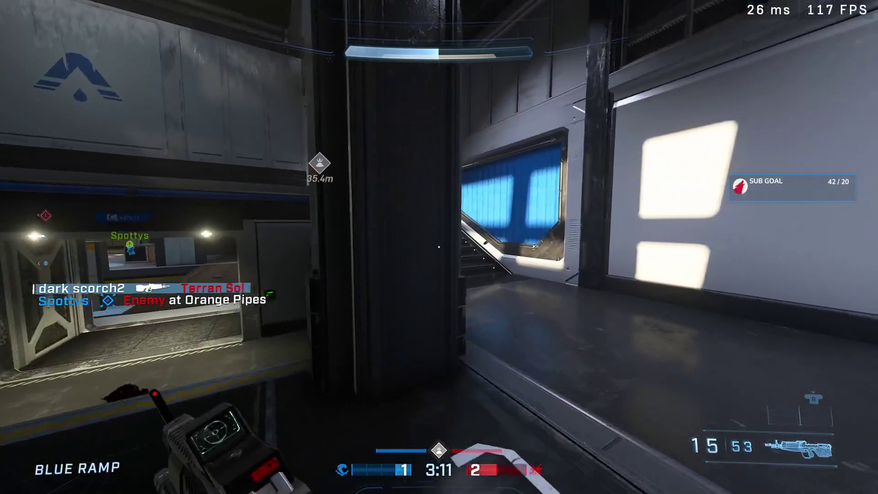
key("w")
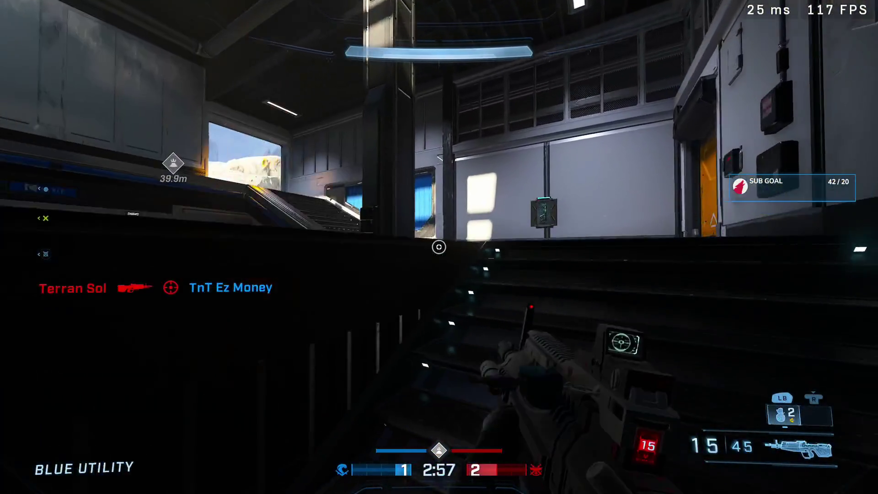
left_click(439, 247)
left_click(439, 247)
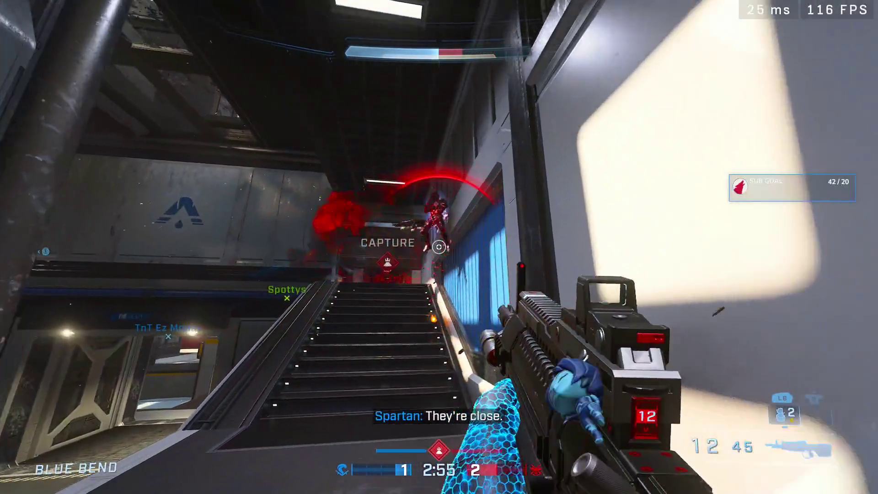
key("g")
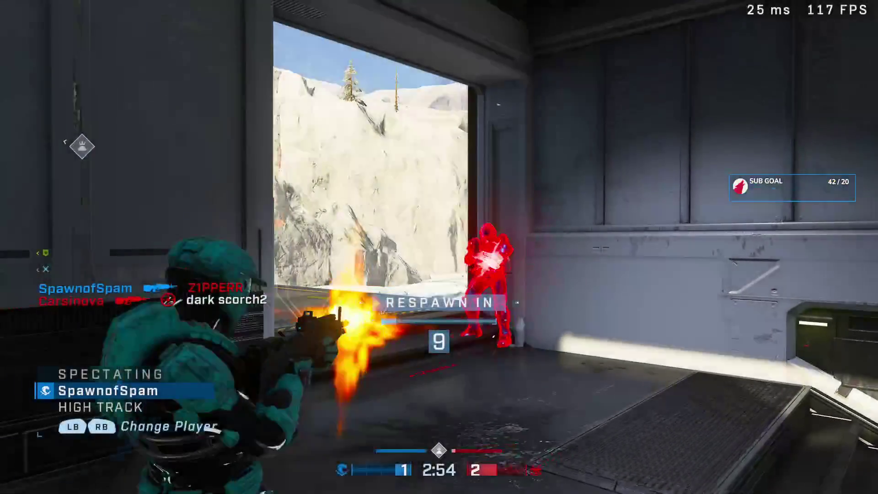
- Switch among several teammates' views until the respawn timer finishes at Lakeside
key("e")
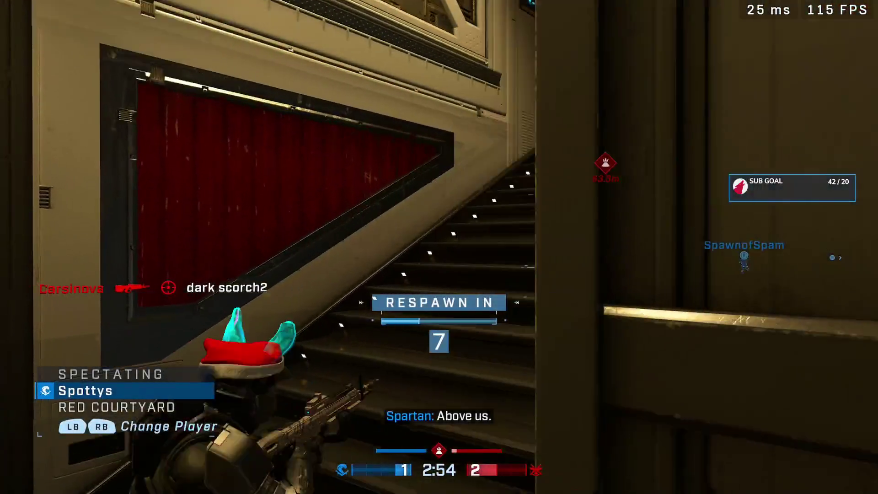
key("e")
key("q")
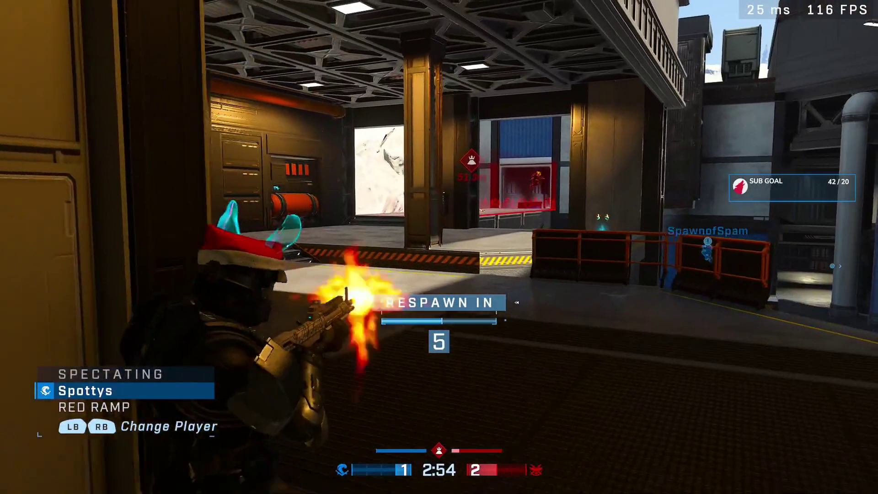
key("e")
key("e")
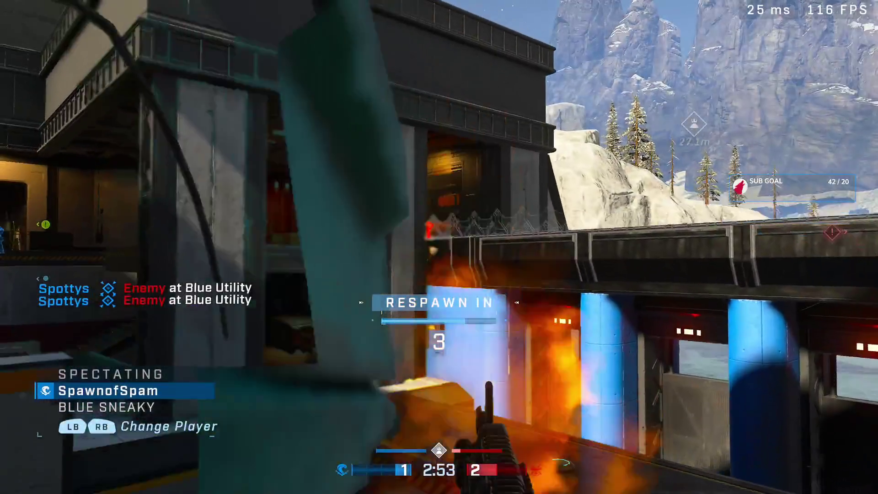
key("e")
key("e")
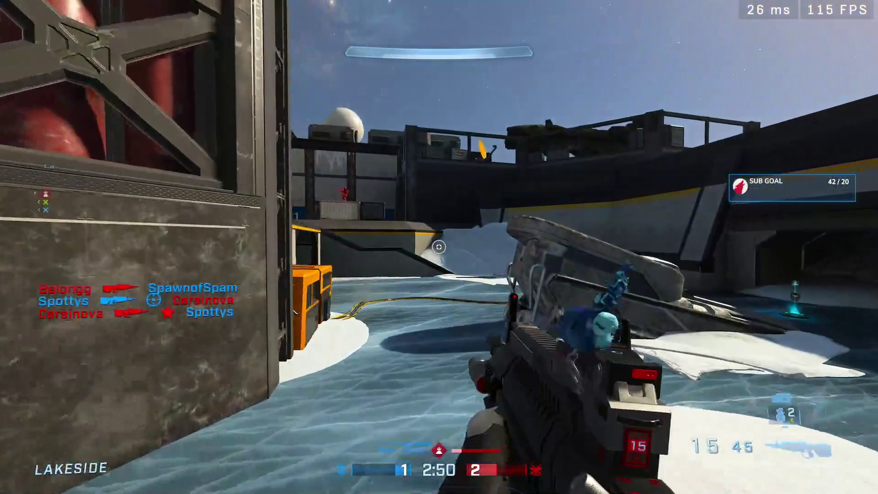
- Scope in and fire at red enemies from Lakeside toward Middle
right_click(440, 247)
left_click(439, 247)
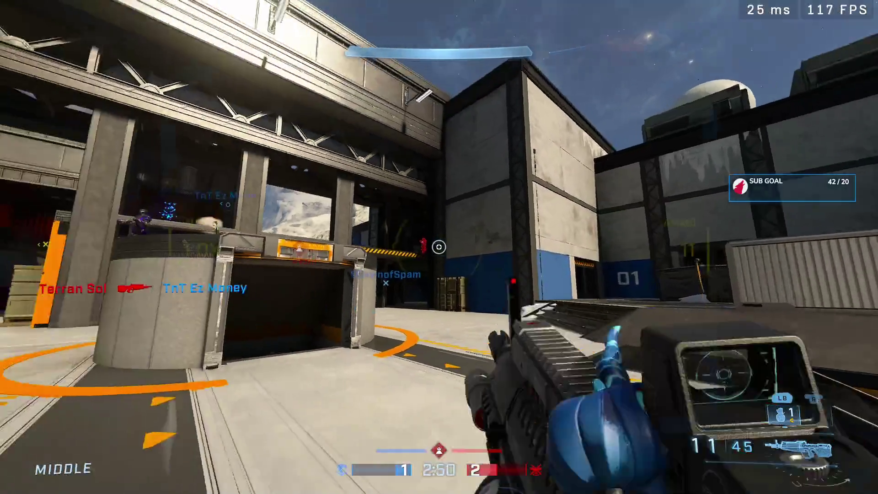
right_click(439, 247)
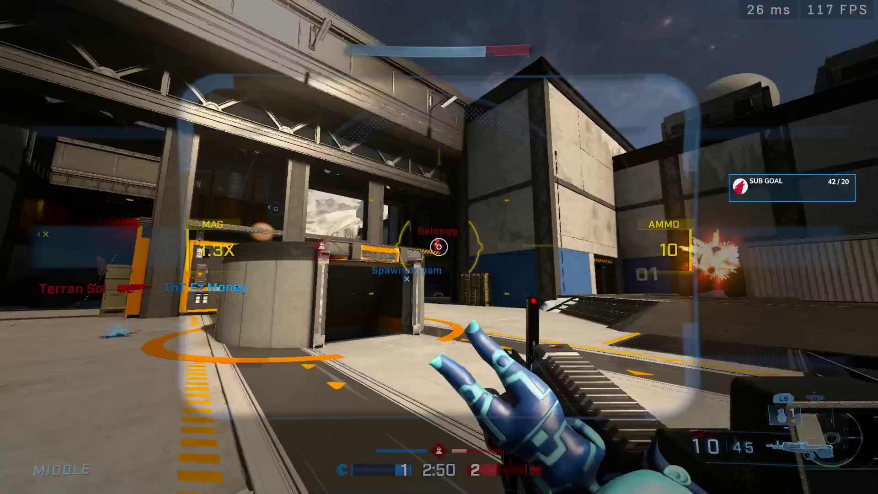
left_click(439, 247)
left_click(439, 247)
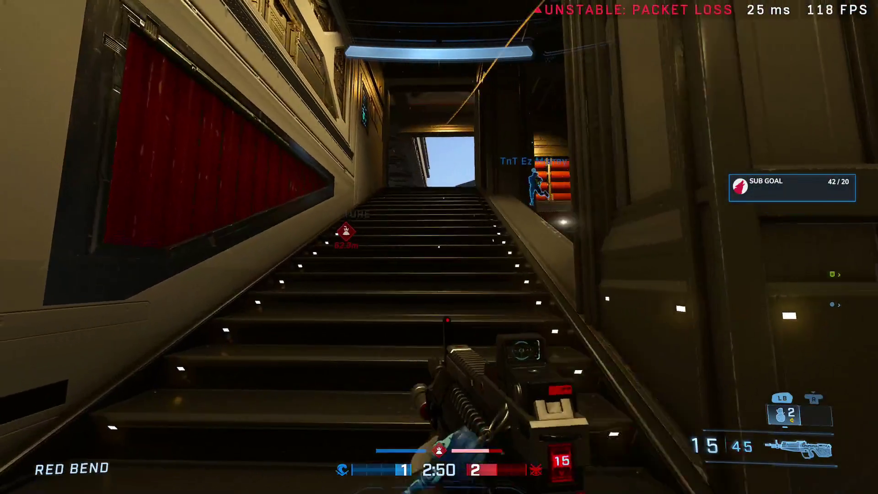
- Grenade up Red Ramp, shoot the enemy near the capture point, and reload the rifle
key("g")
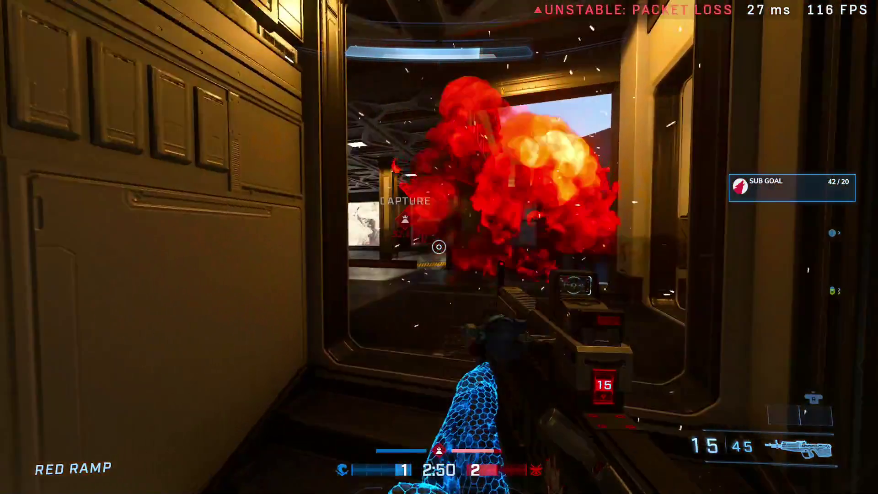
left_click(439, 248)
left_click(439, 247)
left_click(439, 247)
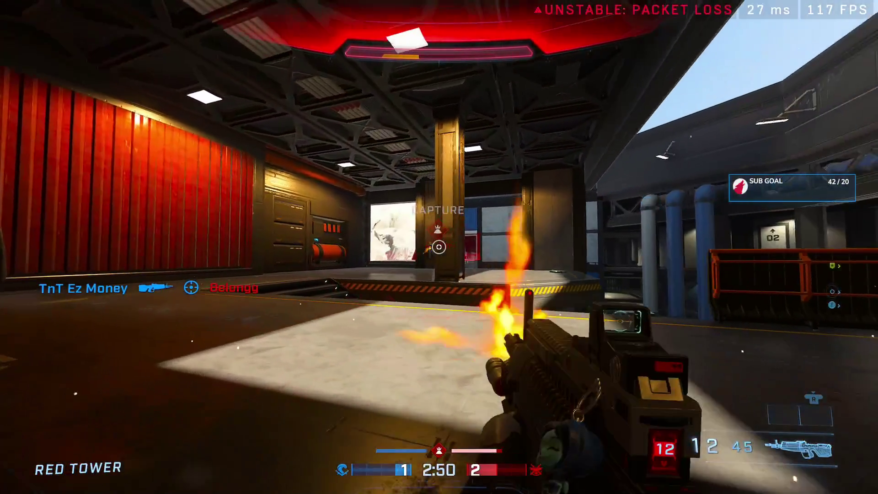
key("r")
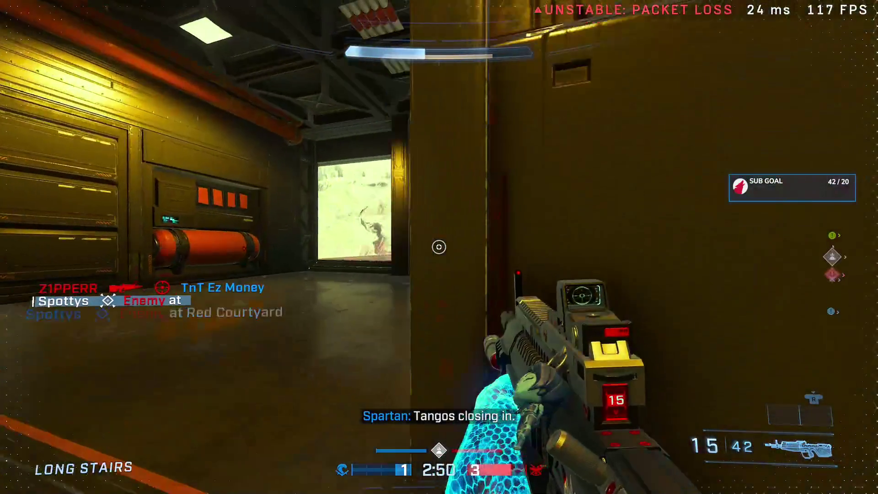
- Scope and fire at the enemy toward Tower, then check the Tower doorway
right_click(440, 247)
left_click(439, 247)
left_click(439, 247)
left_click(439, 248)
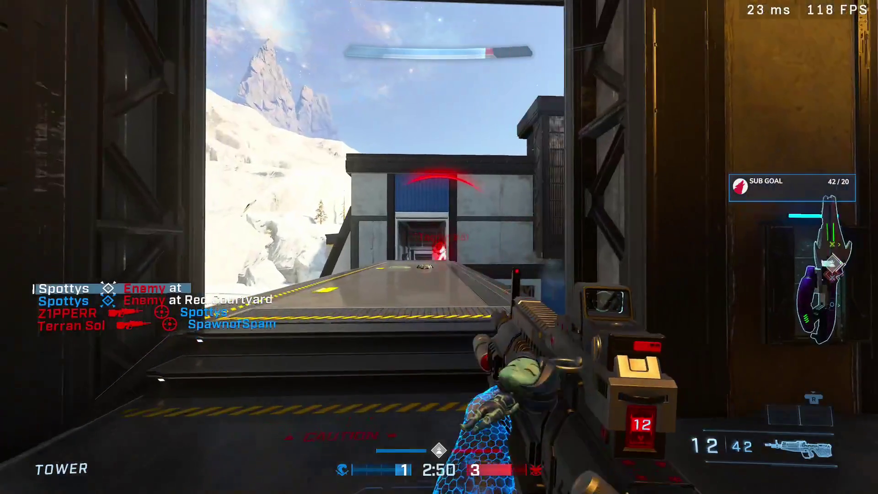
left_click(440, 247)
right_click(440, 247)
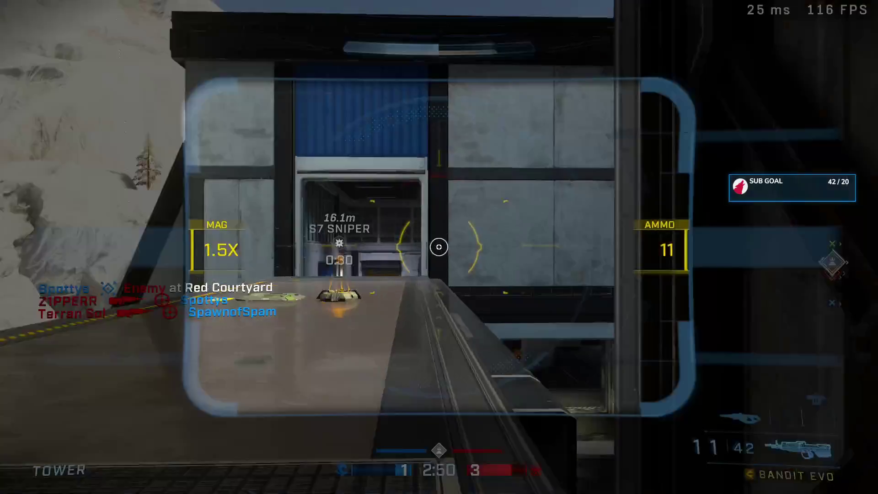
right_click(439, 247)
- Pick up the Vestige Carbine and fire it at an enemy past the Blue Window doorway
key("e")
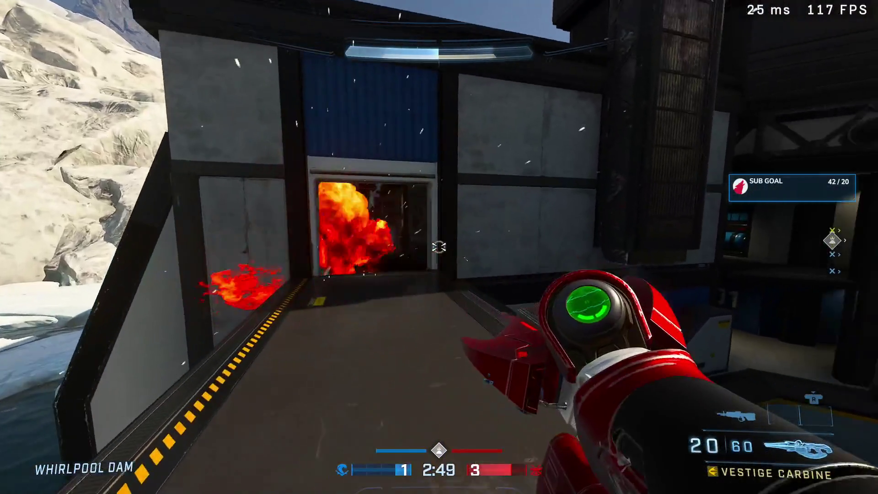
key("w")
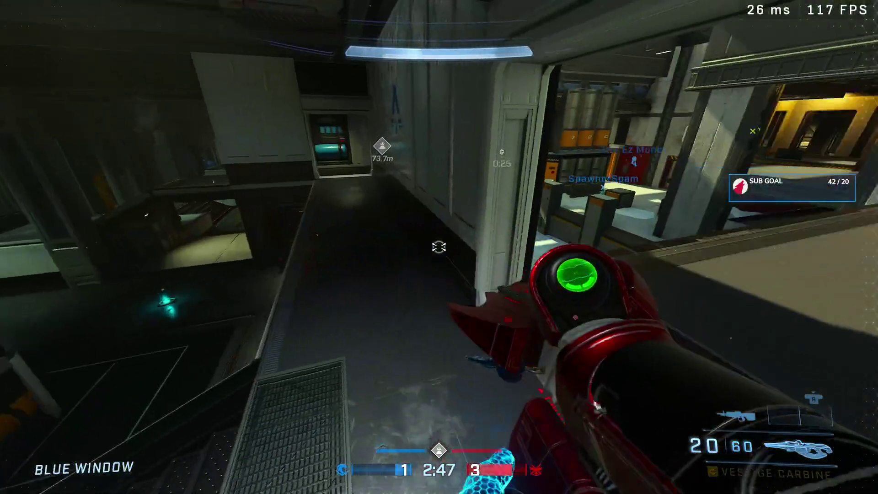
left_click(439, 247)
left_click(439, 247)
left_click(439, 247)
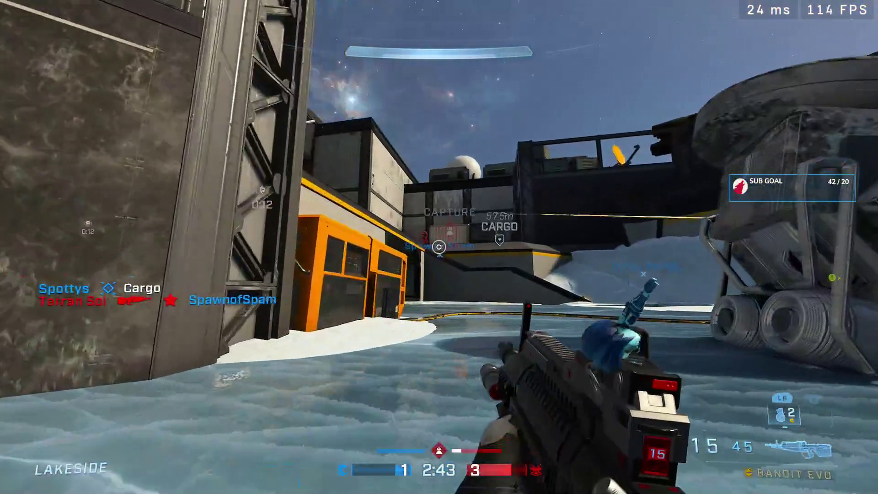
- Scope in and fire repeatedly at the enemy on Top Catwalk
right_click(440, 247)
left_click(440, 247)
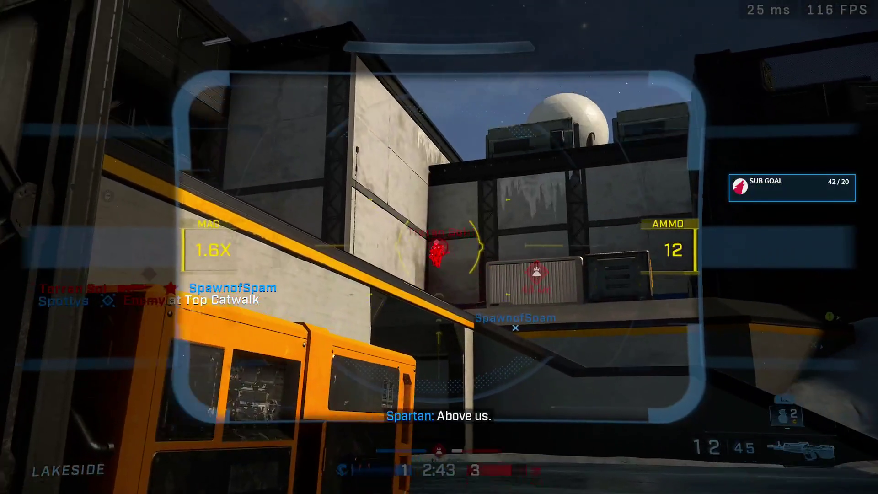
left_click(439, 247)
left_click(439, 248)
right_click(439, 247)
left_click(439, 247)
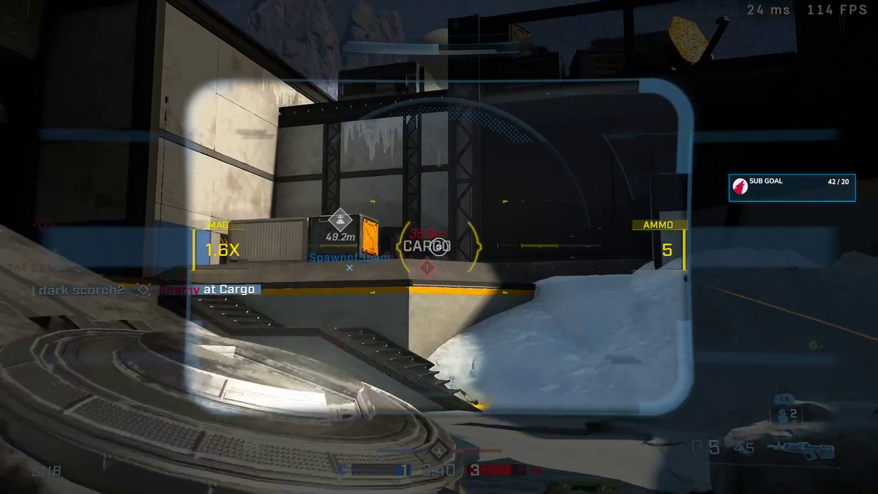
- Aim toward Cargo, empty the magazine, and reload the rifle
right_click(439, 247)
right_click(439, 247)
right_click(439, 247)
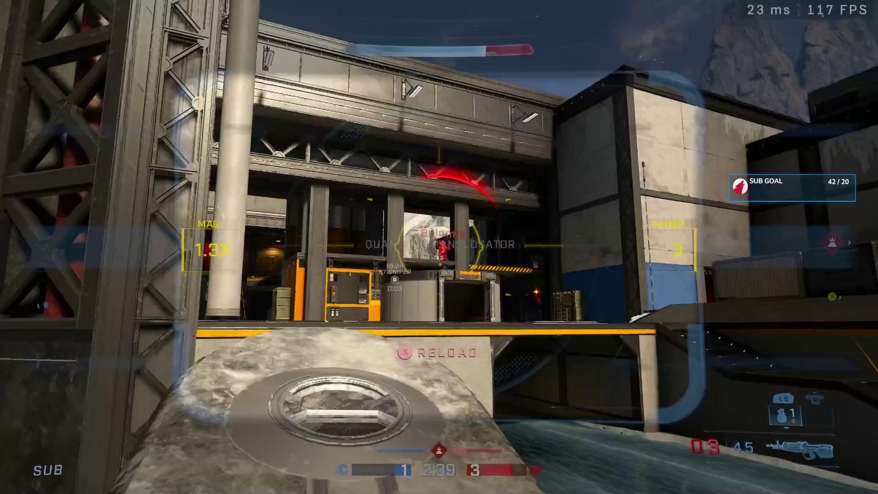
right_click(439, 247)
left_click(439, 247)
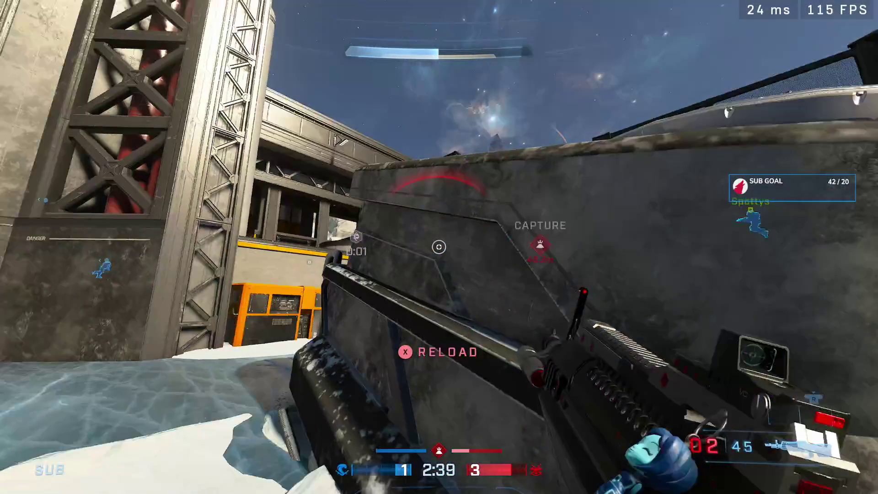
key("r")
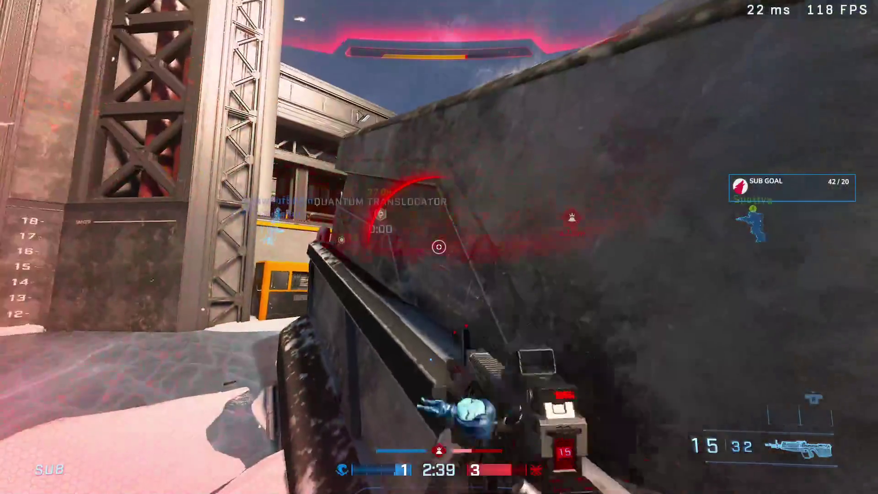
- Scope and shoot the nearby enemy, then leave Tower Basement toward the objective
right_click(439, 247)
left_click(440, 247)
left_click(439, 247)
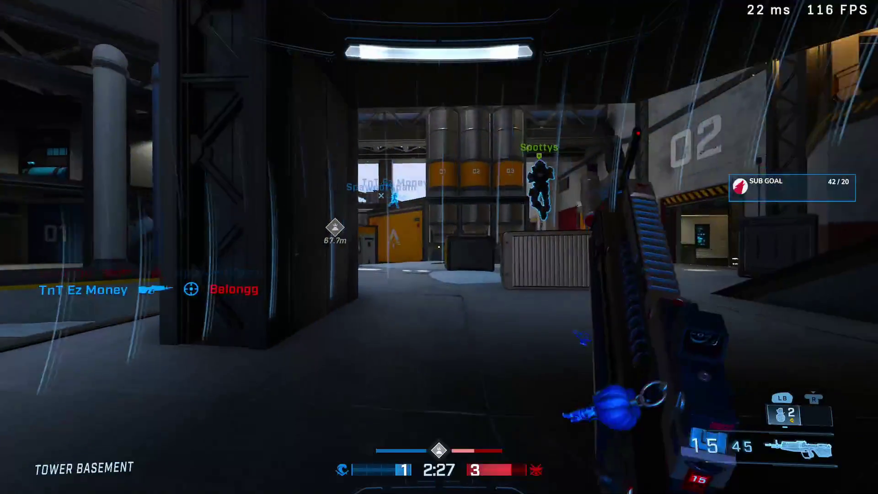
key("w")
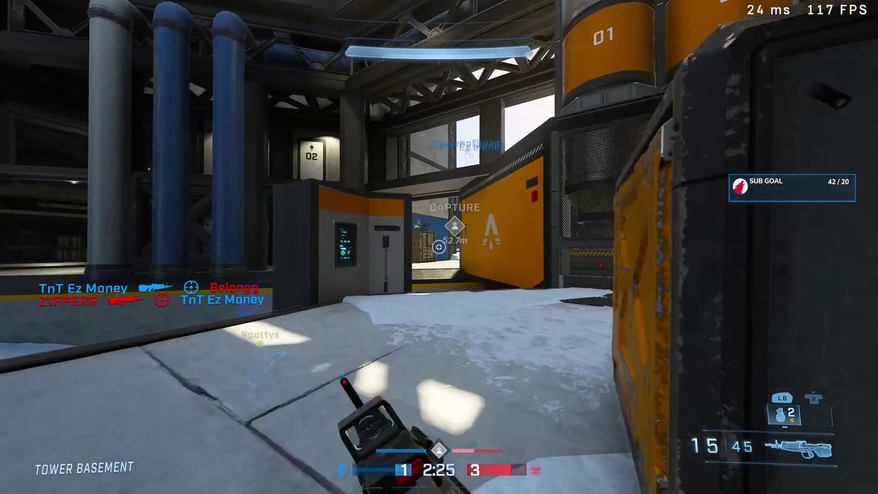